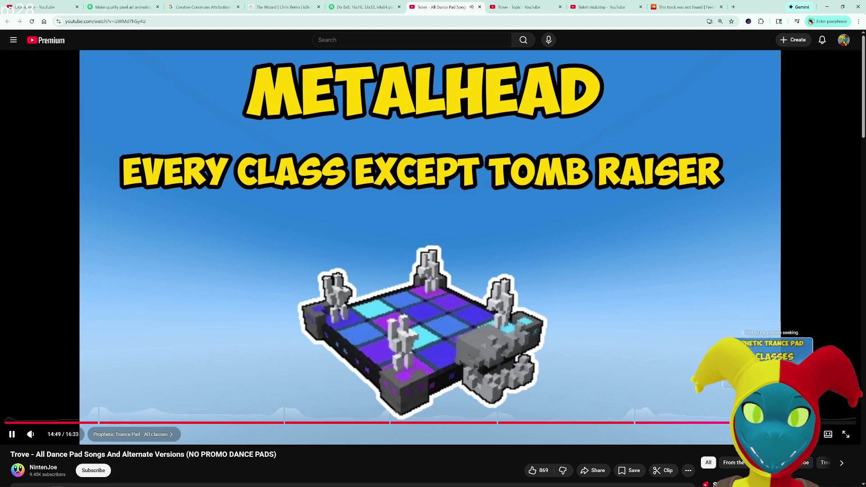
- Jump the Trove video to the Prophetic Trance Pad chapter (14:49) and detach the Fiverr gig tab
click(767, 423)
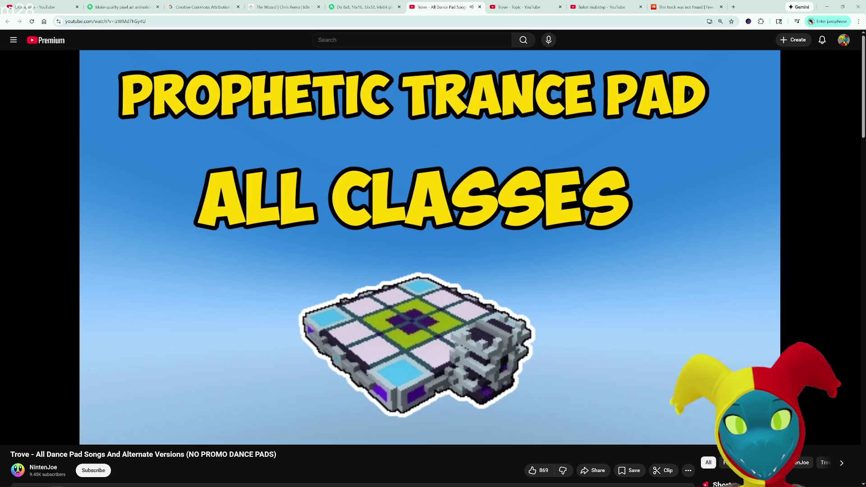
mouse_move(616, 195)
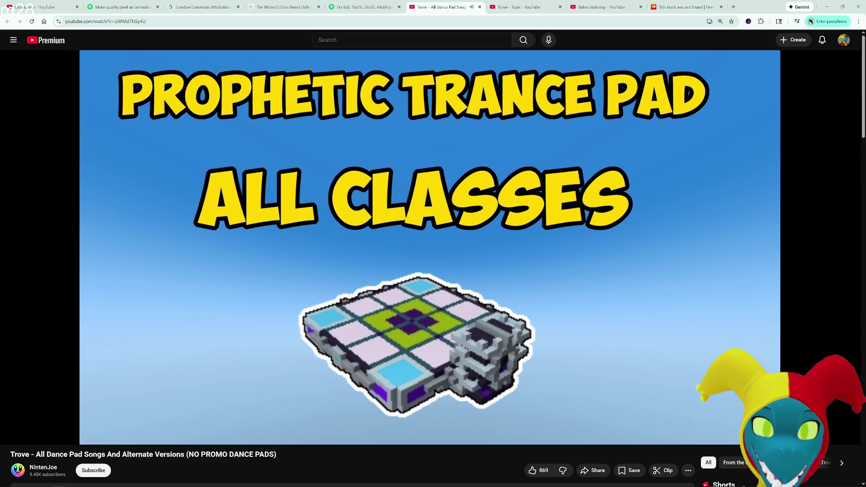
drag(461, 20, 461, 62)
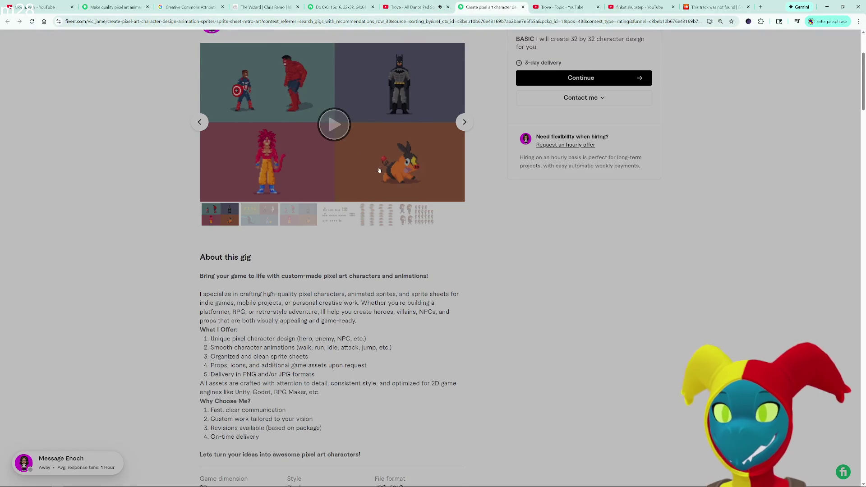
- Cycle through all six pixel art gig samples until the gallery wraps back to the first
scroll(397, 135, up, 5)
scroll(408, 208, up, 3)
scroll(408, 208, up, 3)
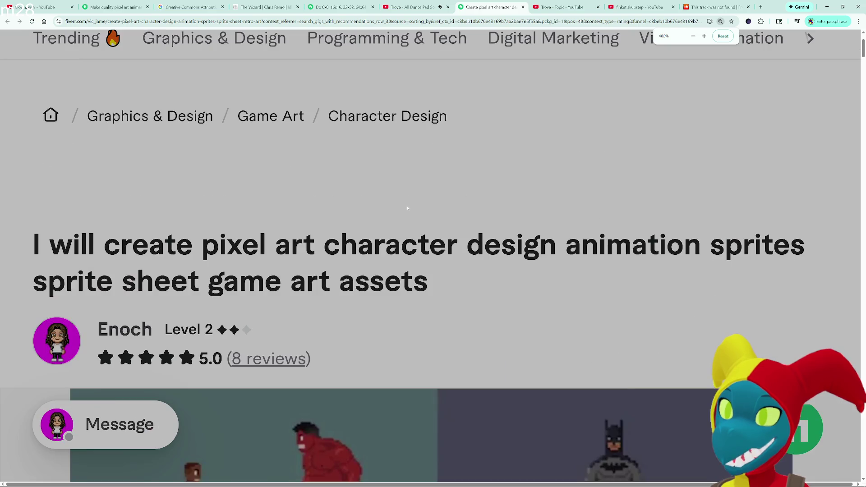
scroll(407, 208, down, 4)
scroll(408, 208, down, 1)
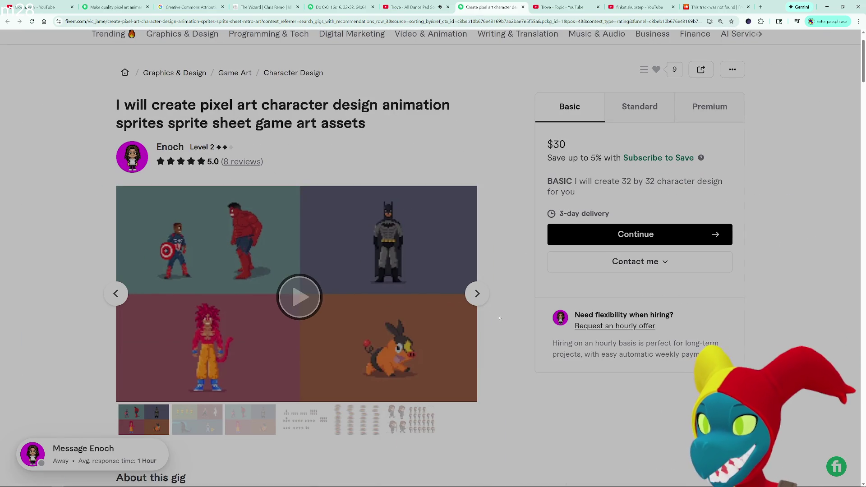
click(484, 299)
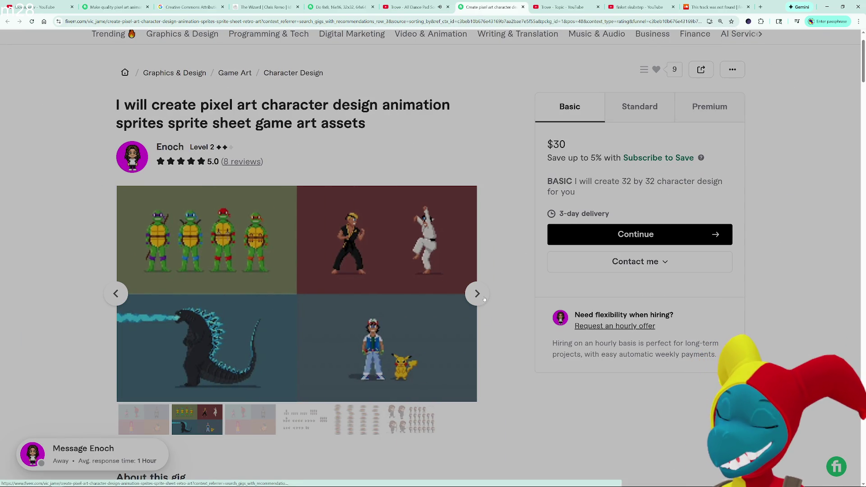
click(484, 299)
click(484, 299)
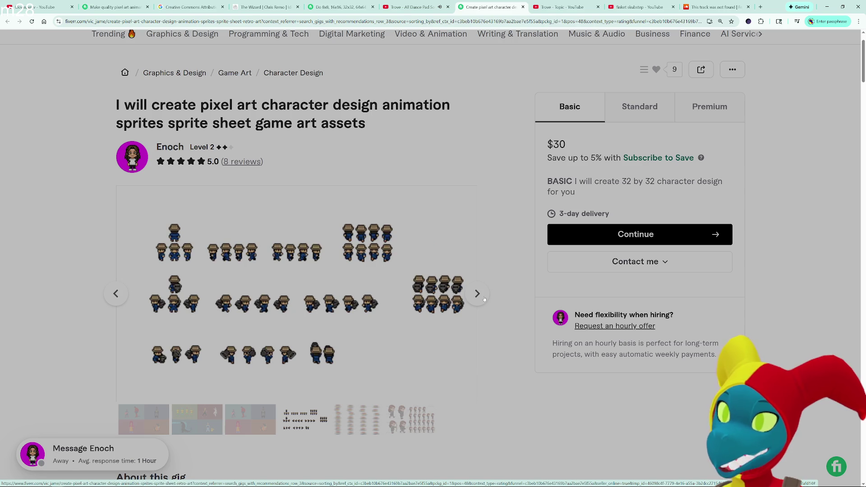
click(484, 299)
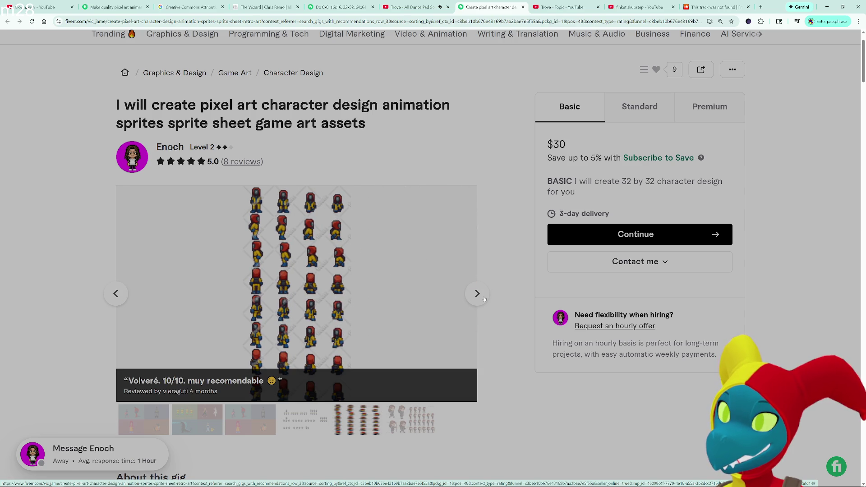
click(484, 300)
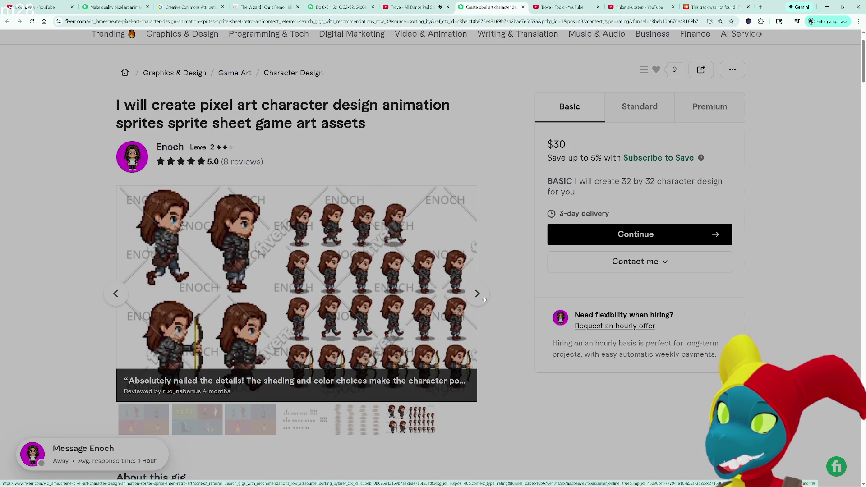
click(484, 299)
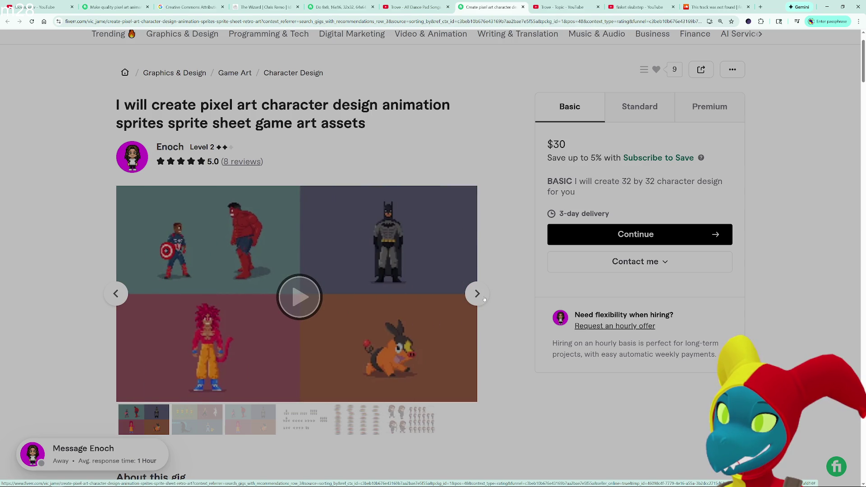
- Return to the last sprite sheet sample and dock the Dino Family itch.io page as a tab
click(105, 296)
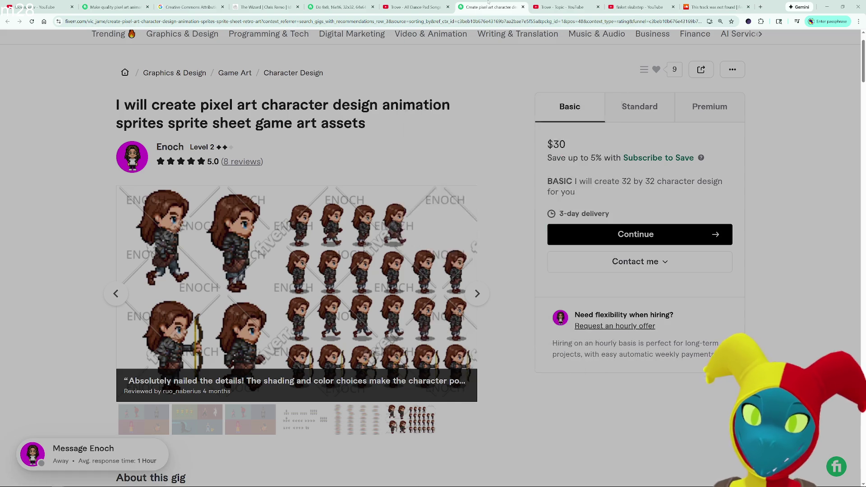
drag(433, 40, 467, 3)
scroll(424, 289, down, 4)
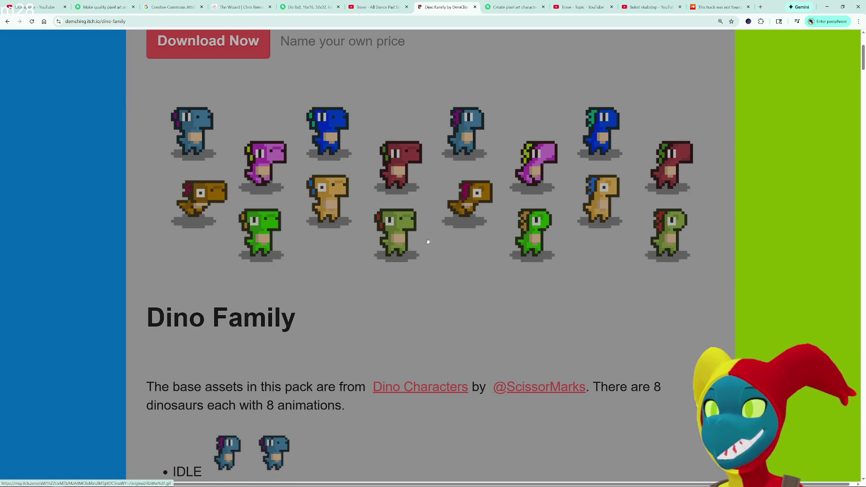
- Scroll through the Dino Family itch.io page
scroll(390, 249, down, 3)
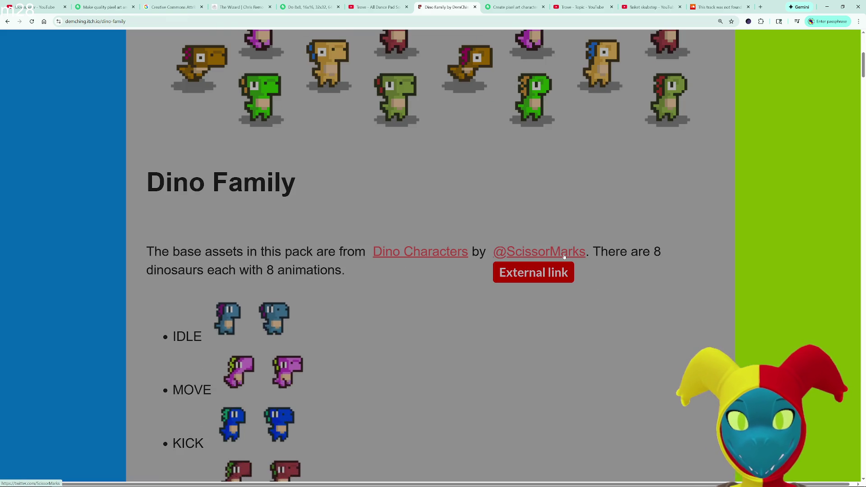
scroll(565, 257, up, 3)
scroll(564, 256, up, 1)
scroll(572, 249, up, 1)
scroll(573, 248, down, 8)
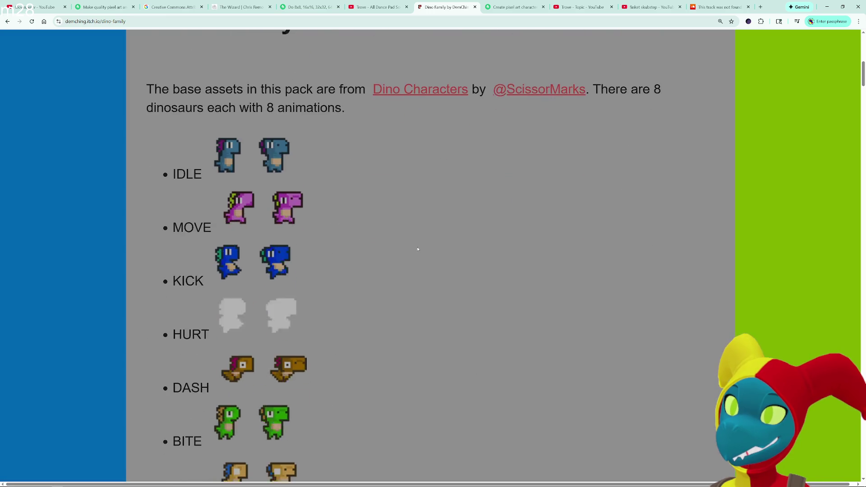
scroll(419, 248, up, 7)
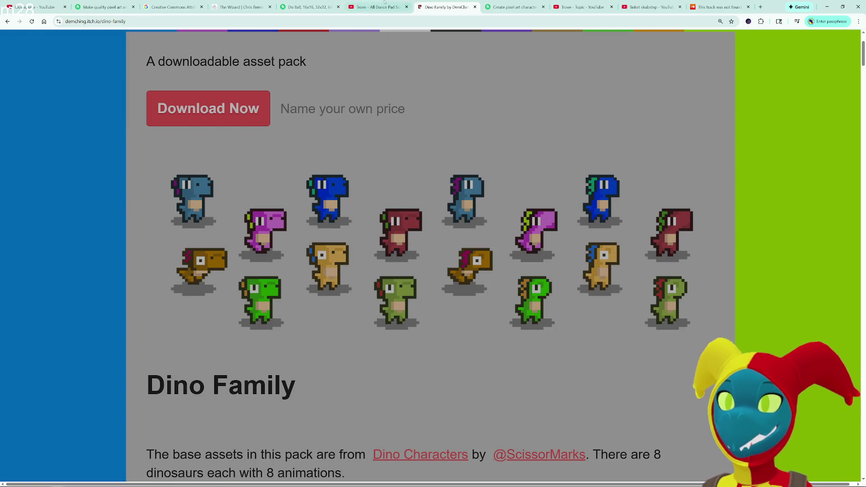
- Move the Trove video into its own window and dock the pixel art sprites gig beside Dino Family
click(368, 2)
drag(368, 16, 794, 348)
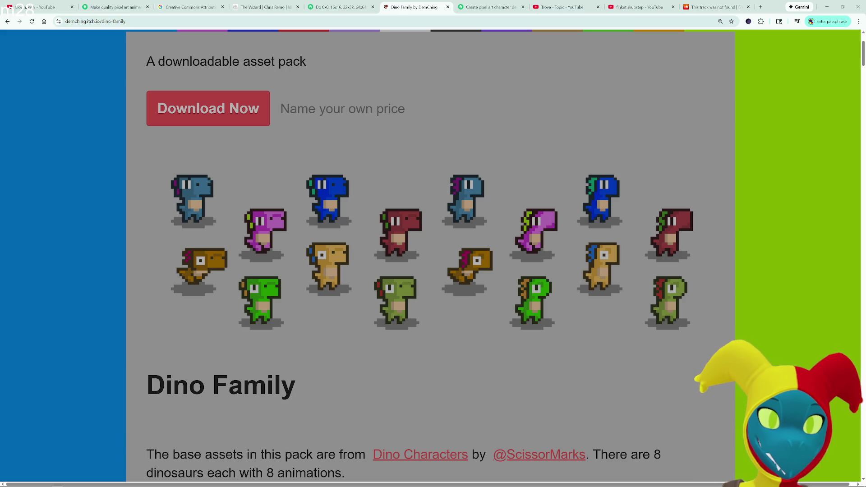
scroll(723, 280, down, 5)
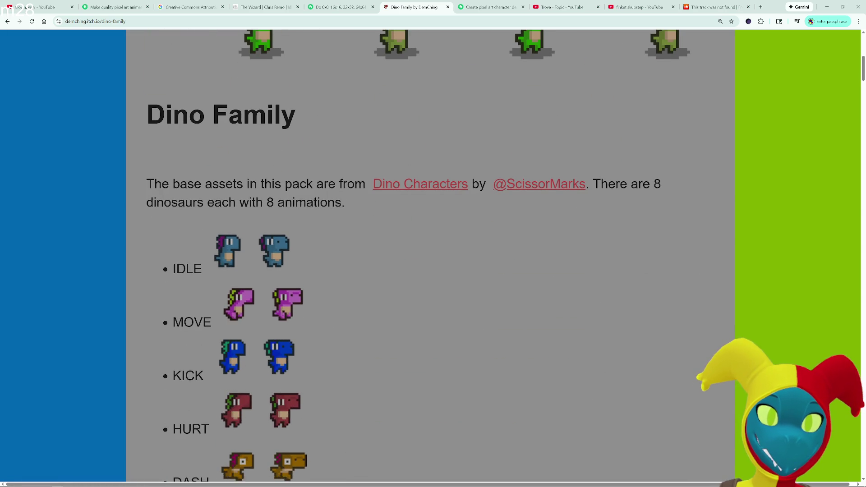
mouse_move(859, 252)
mouse_down()
mouse_move(620, 220)
mouse_move(499, 154)
mouse_move(389, 2)
mouse_up()
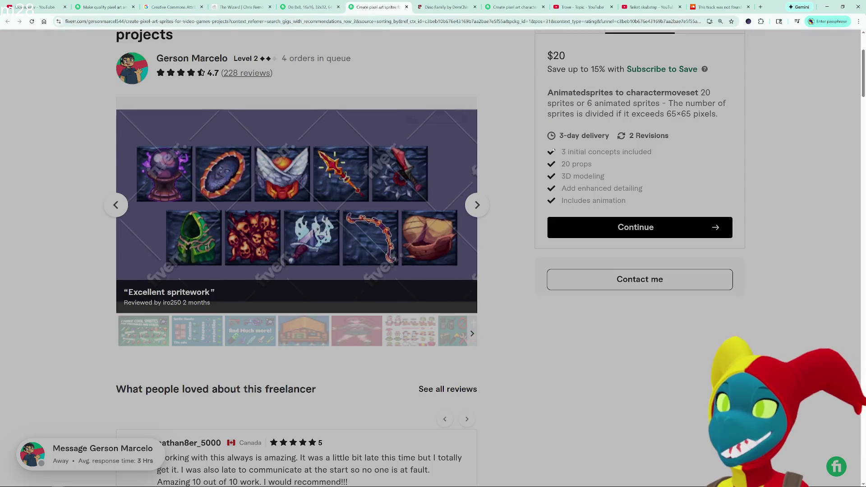
- Zoom the pixel art sprites gig page in with Ctrl+plus, then back out with Ctrl+minus
scroll(554, 150, up, 2)
key(ctrl+plus)
key(ctrl+plus)
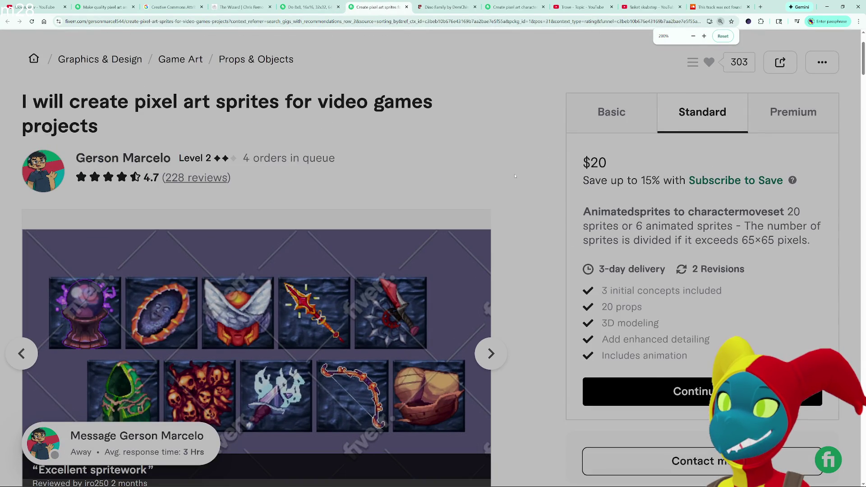
key(ctrl+minus)
scroll(406, 181, down, 1)
scroll(316, 176, up, 1)
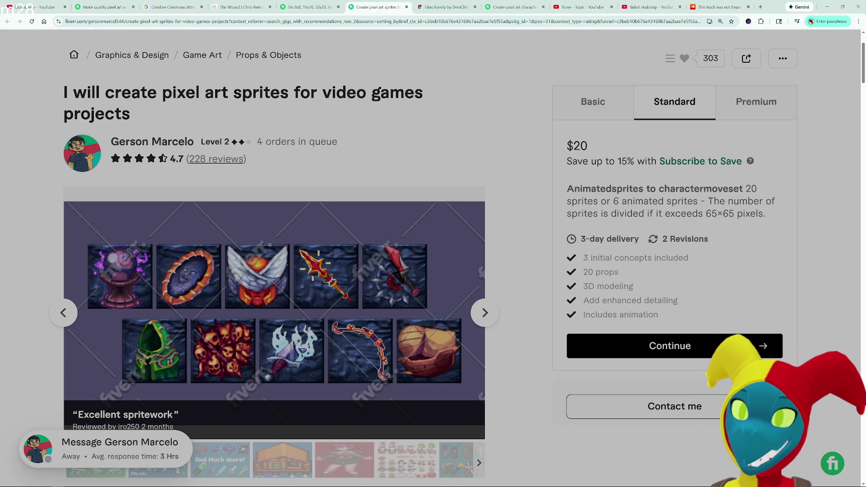
- Step through samples from the fisherman boat to the creature sprite sheet, then return to Dino Family
click(491, 315)
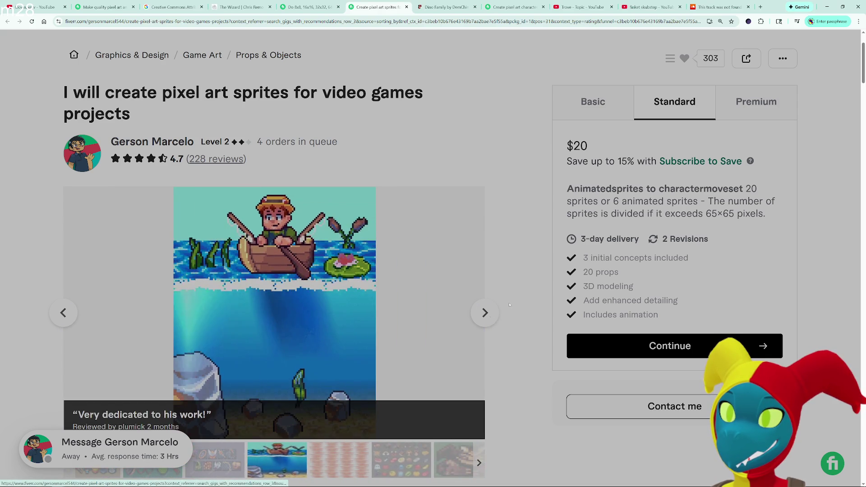
scroll(190, 138, down, 2)
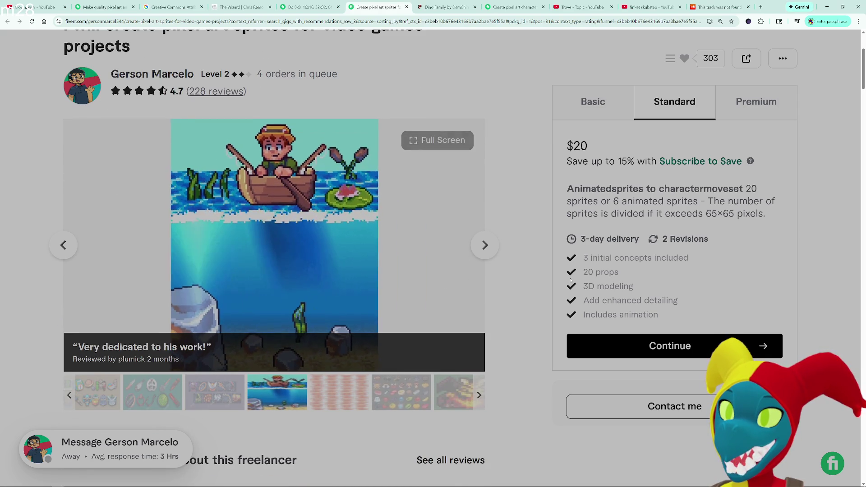
click(491, 253)
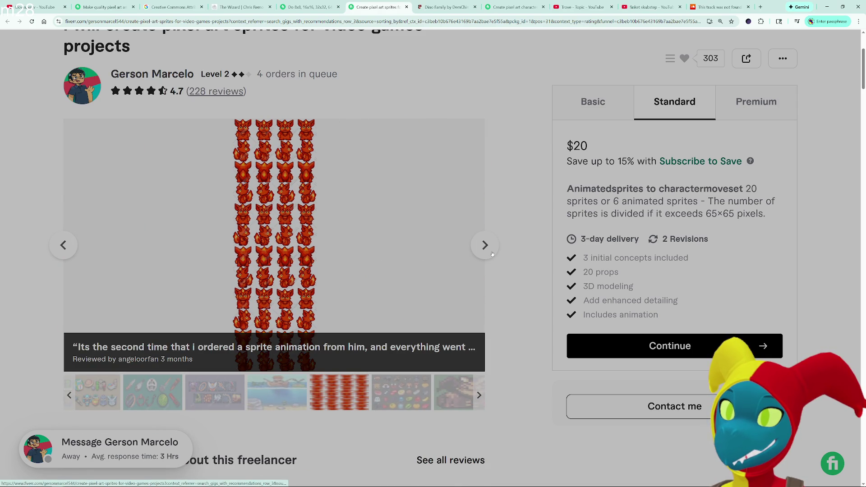
click(493, 254)
click(492, 254)
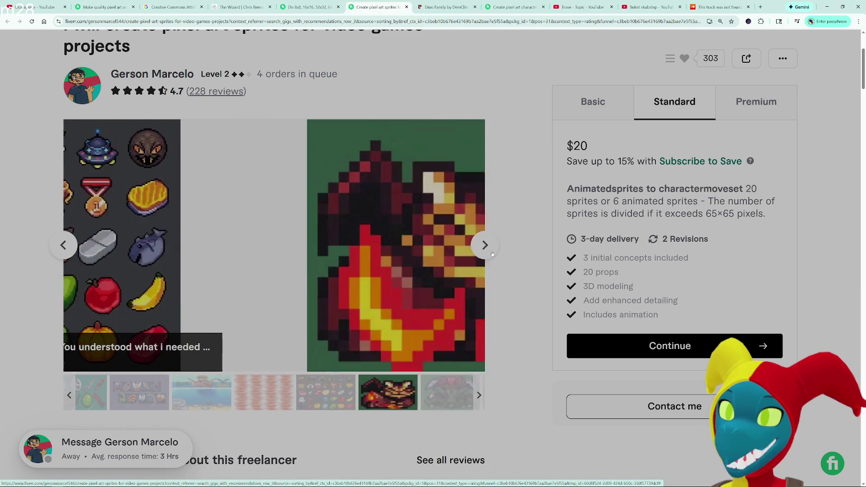
click(493, 254)
click(492, 254)
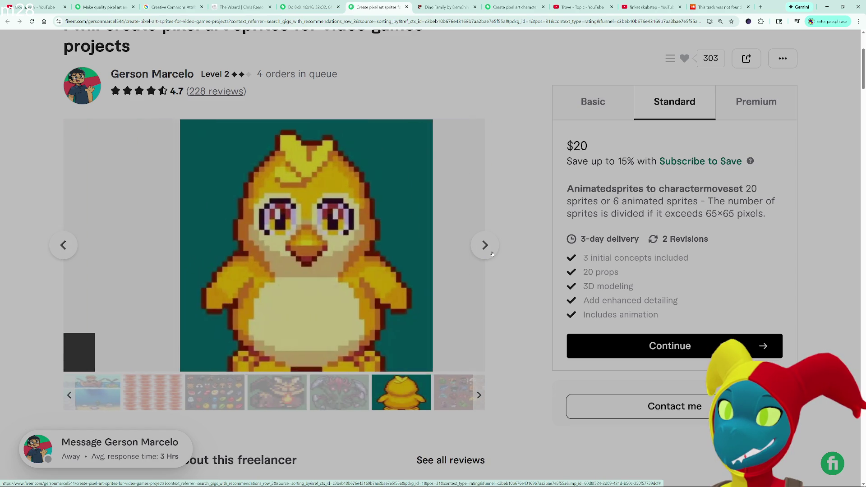
click(492, 254)
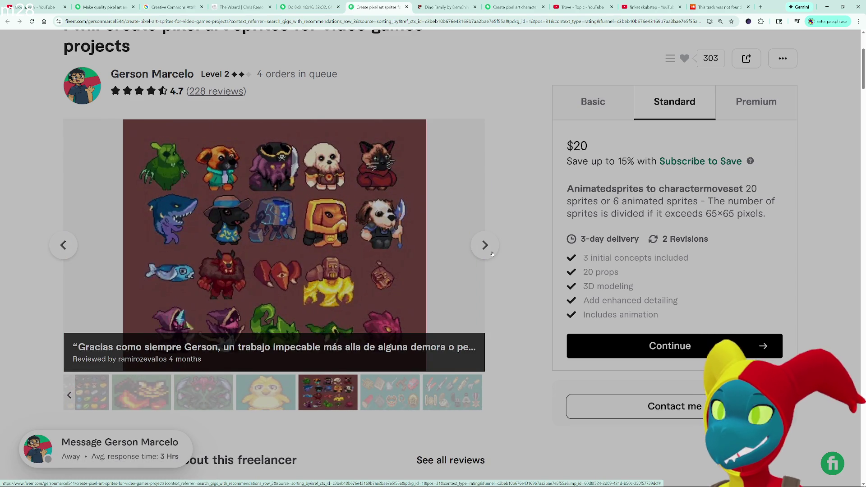
key(alt+Tab)
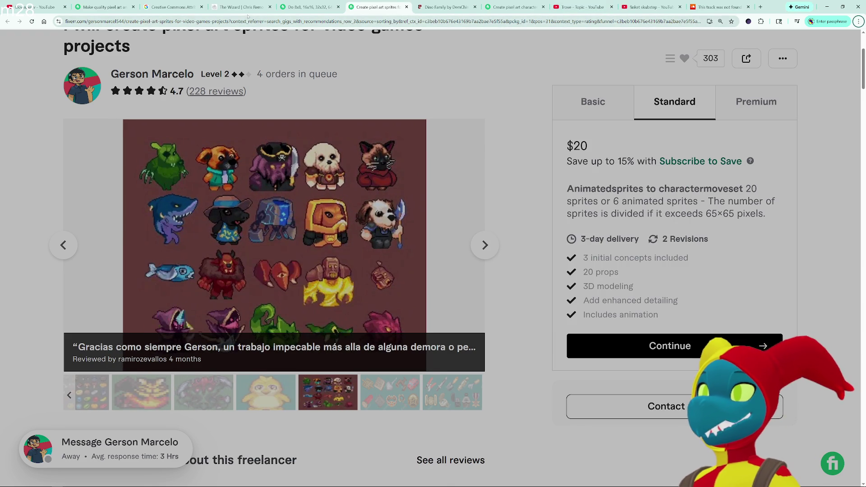
click(440, 8)
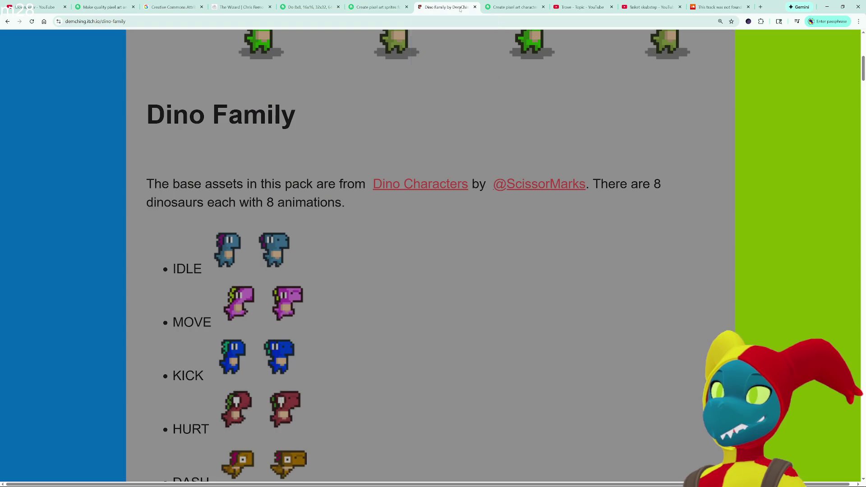
- Switch from the Dino Family page to the Fiverr pixel art sprites gig with Ctrl+Shift+Tab
scroll(368, 246, down, 1)
scroll(368, 246, up, 6)
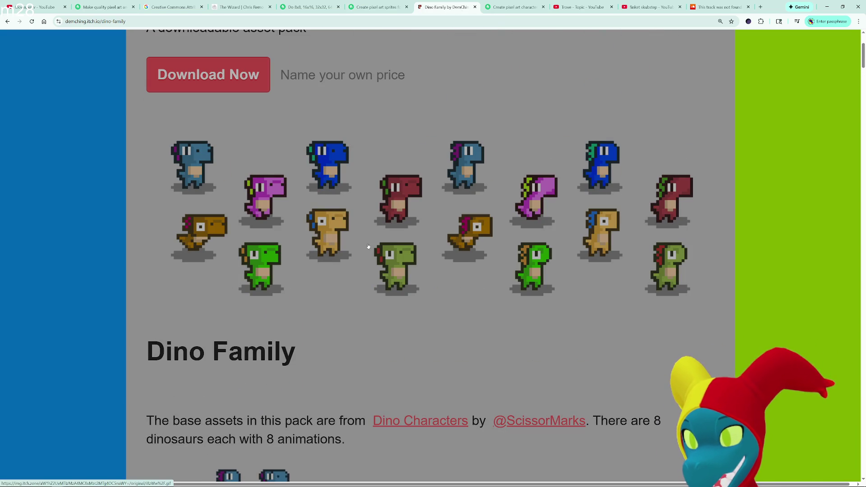
key(ctrl+shift+Tab)
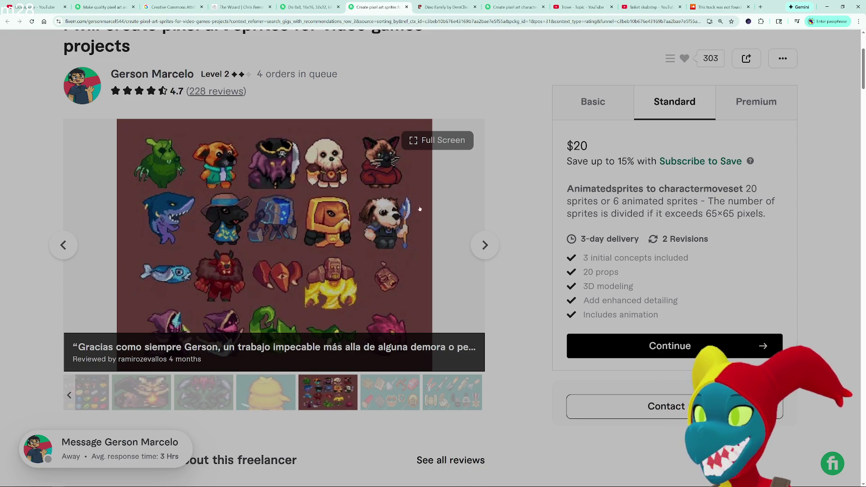
- Browse the gallery through the props, Sprite Sheets, And Much more!, red-haired girl and Christmas samples
click(485, 246)
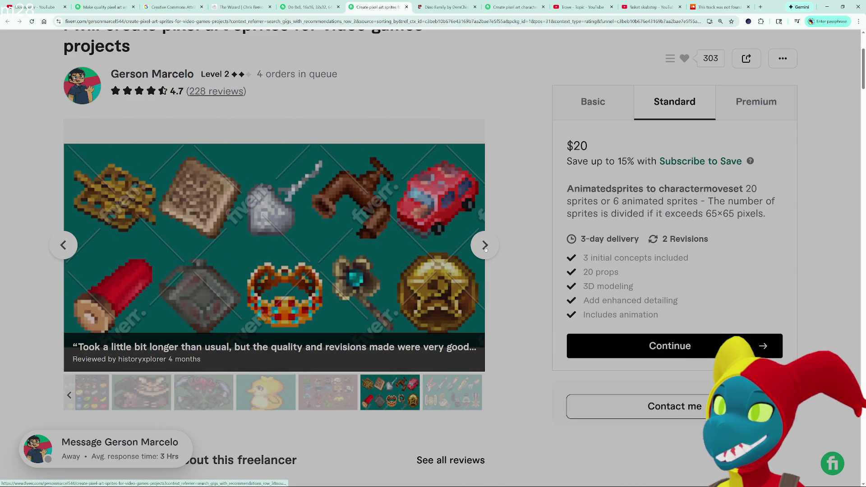
click(485, 245)
click(485, 246)
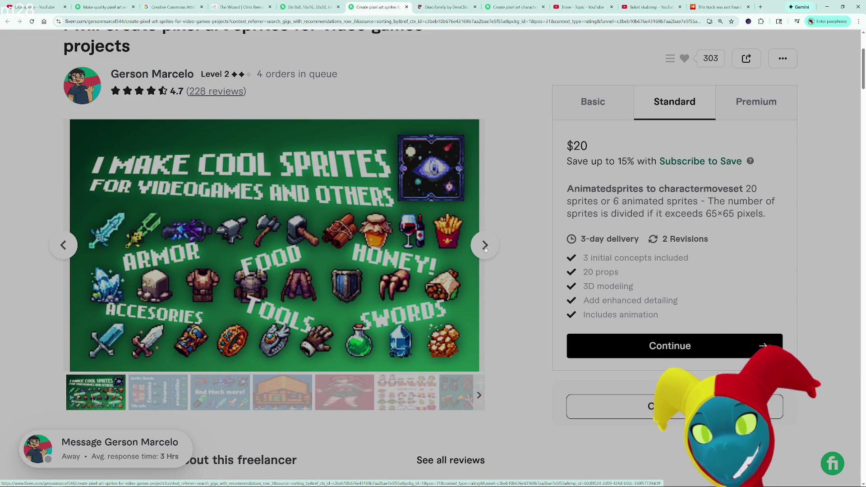
click(485, 246)
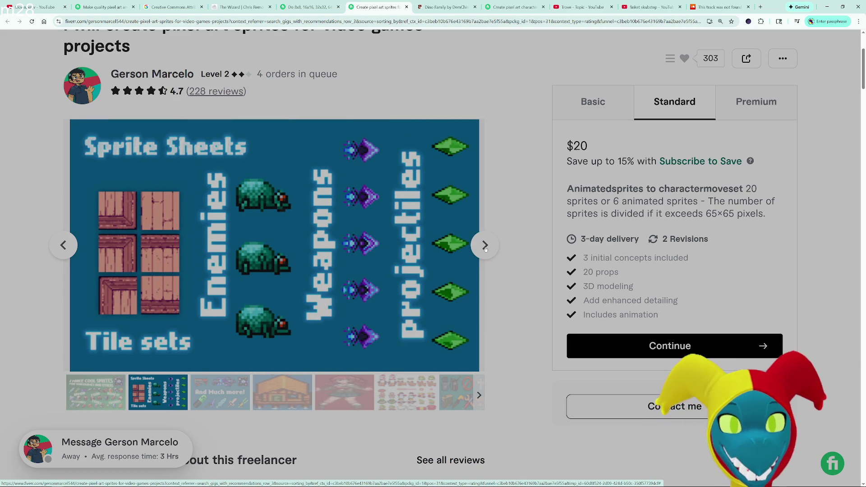
click(485, 246)
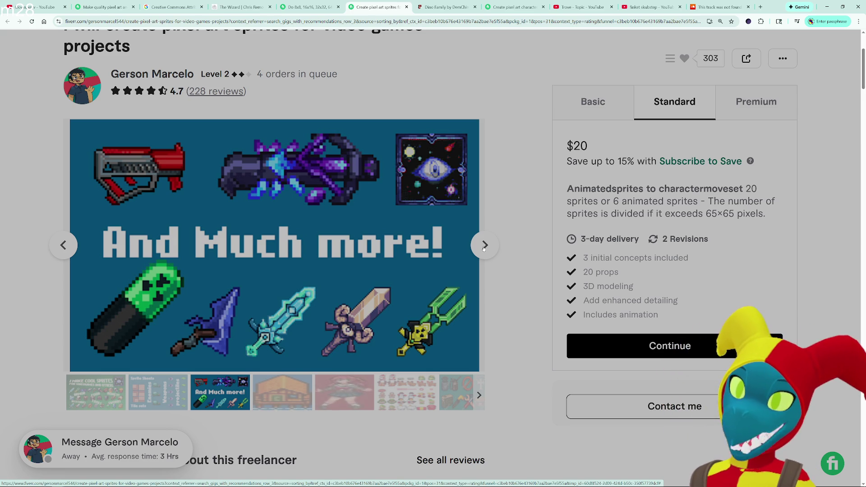
click(485, 245)
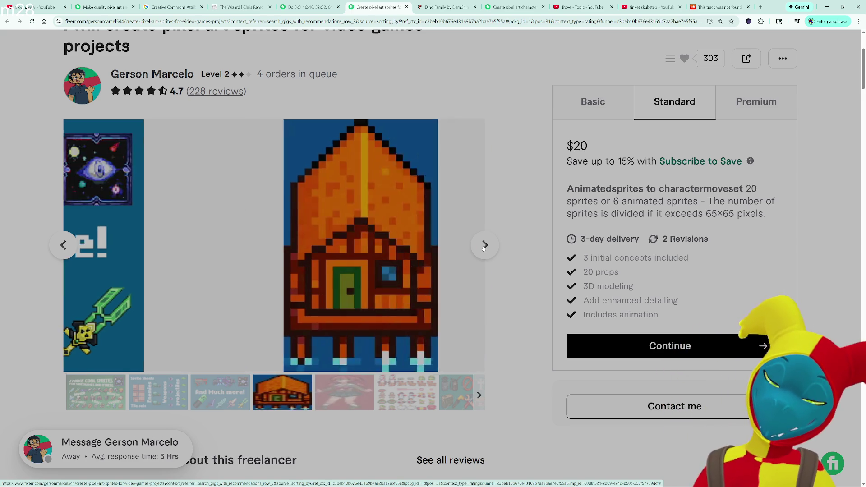
click(485, 244)
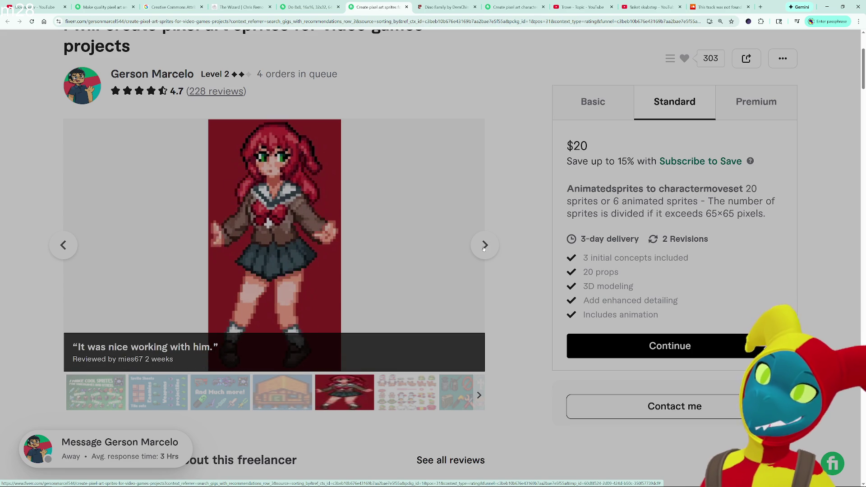
click(485, 244)
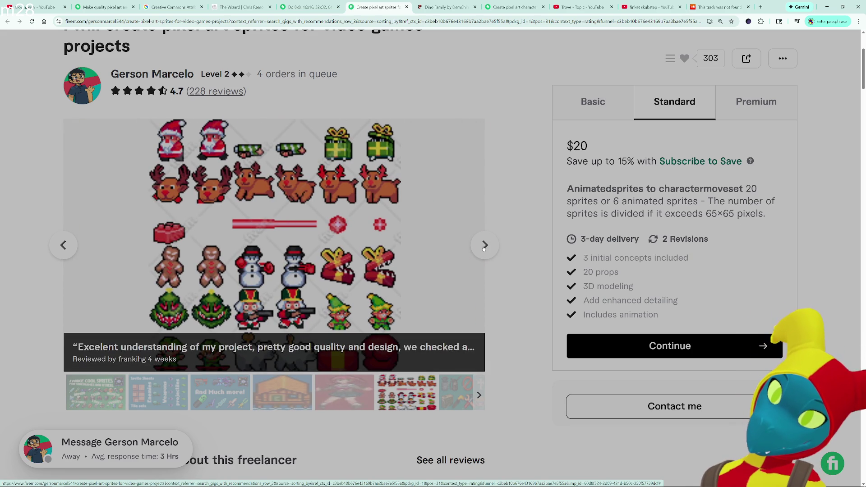
- Continue through the tools, space, weapons and boat samples, then view the $45 Premium package
click(484, 245)
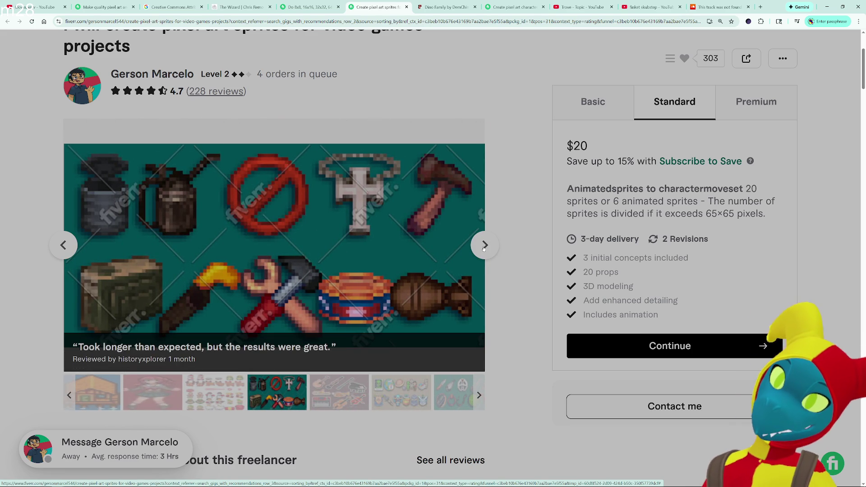
click(484, 245)
click(484, 245)
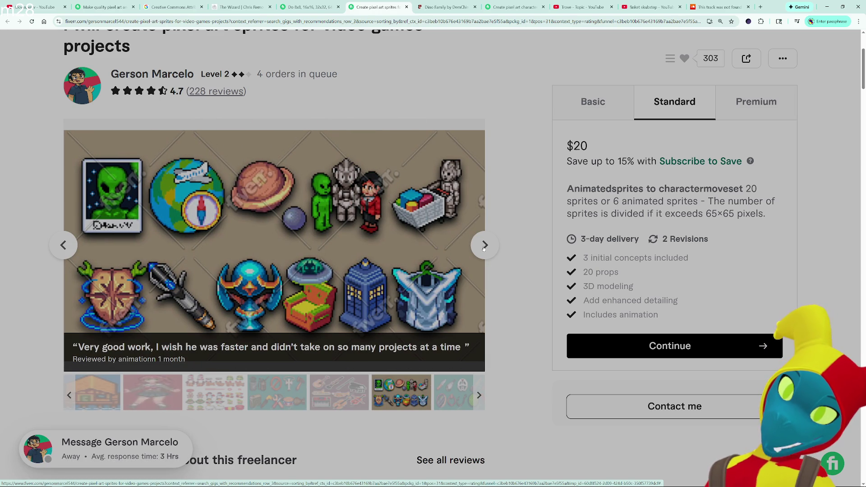
click(484, 245)
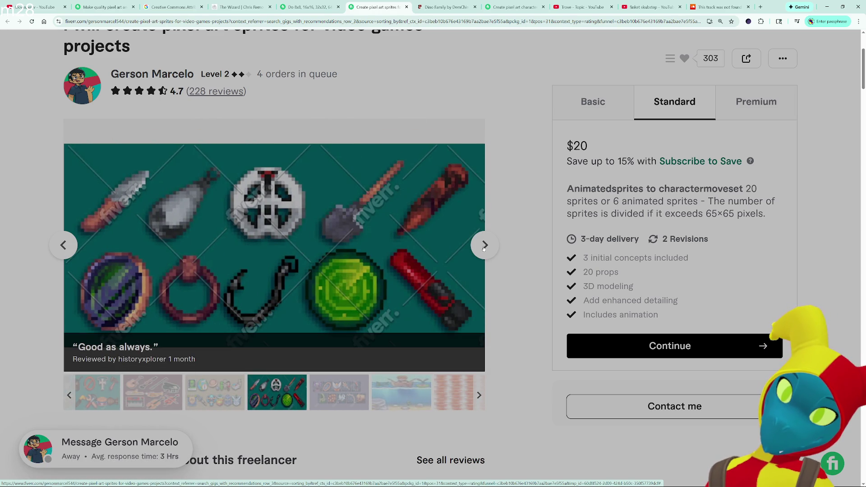
click(484, 245)
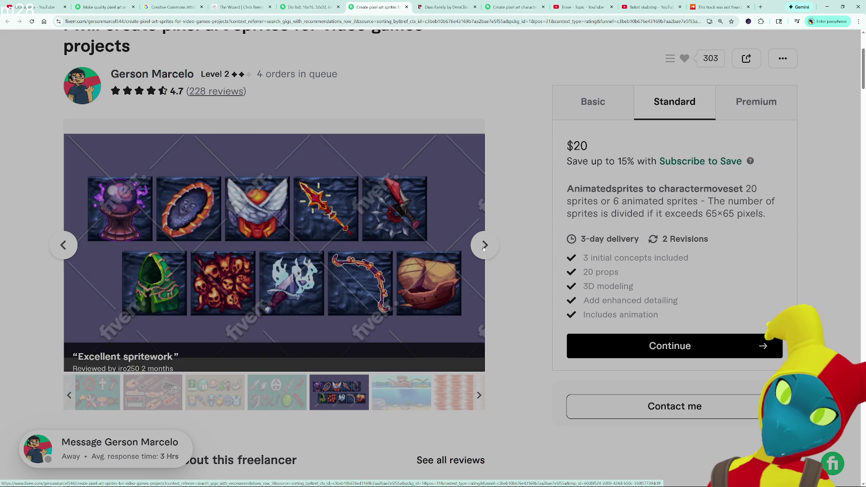
click(484, 245)
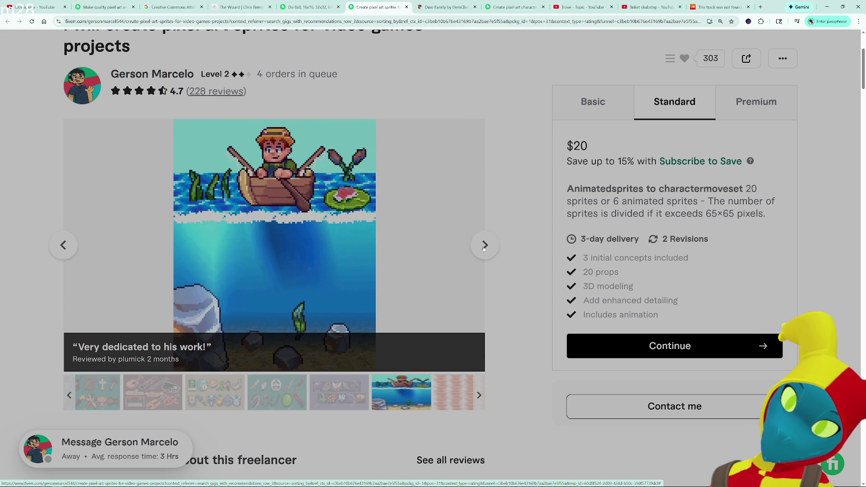
click(484, 245)
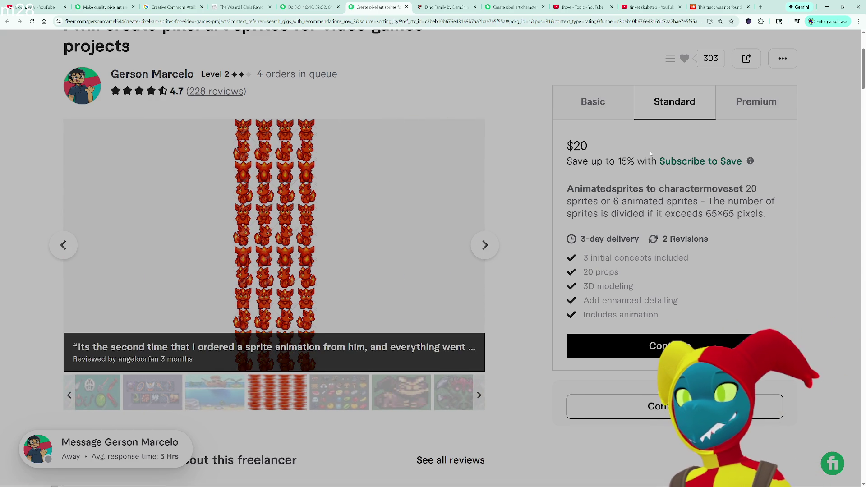
click(756, 101)
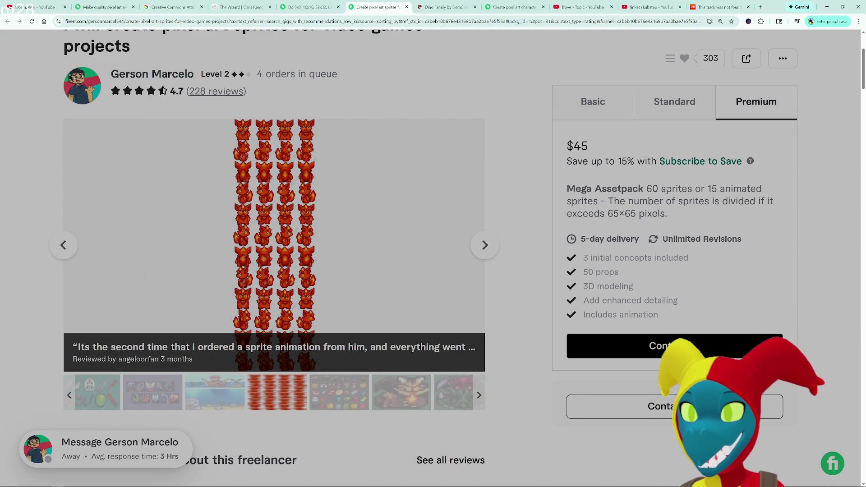
drag(701, 189, 707, 189)
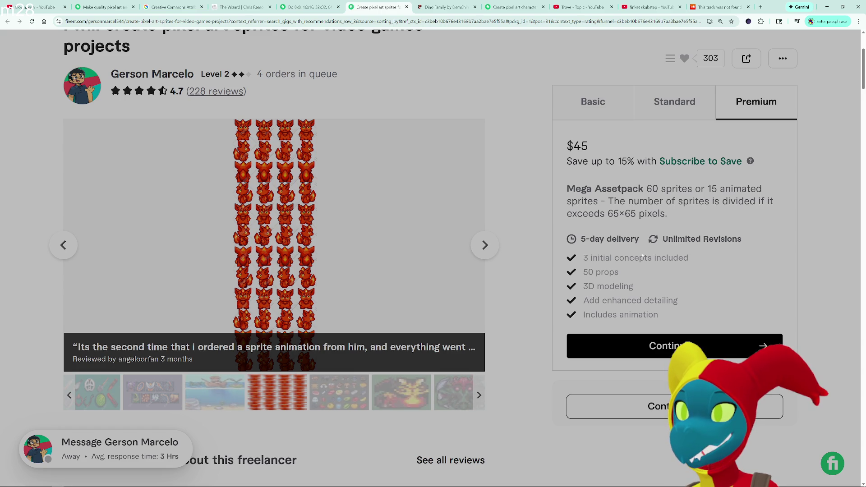
scroll(651, 247, down, 8)
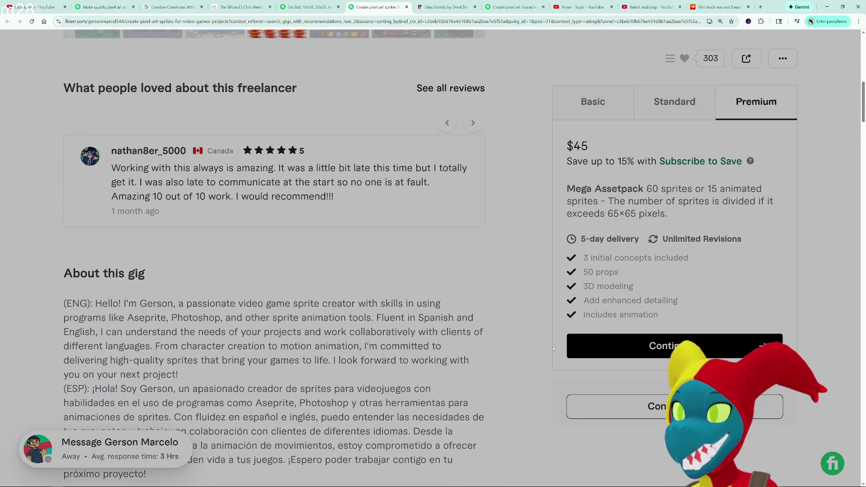
scroll(556, 350, down, 20)
scroll(379, 299, down, 20)
scroll(379, 299, up, 2)
click(219, 194)
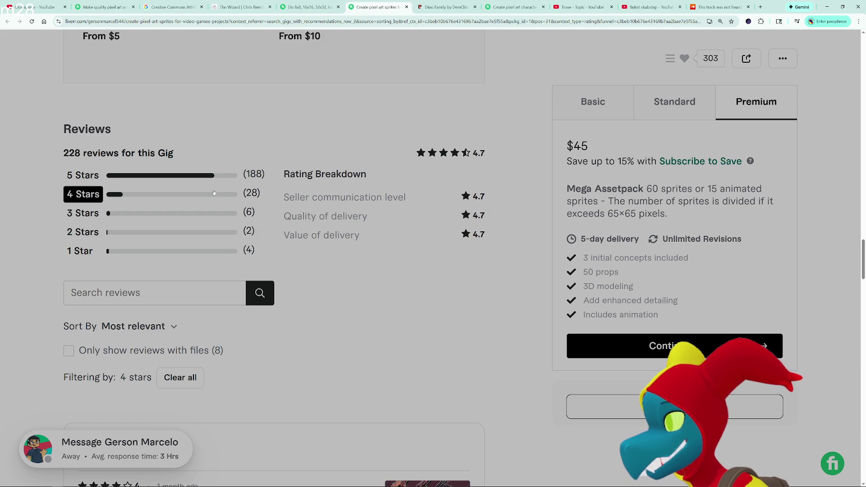
scroll(324, 259, down, 7)
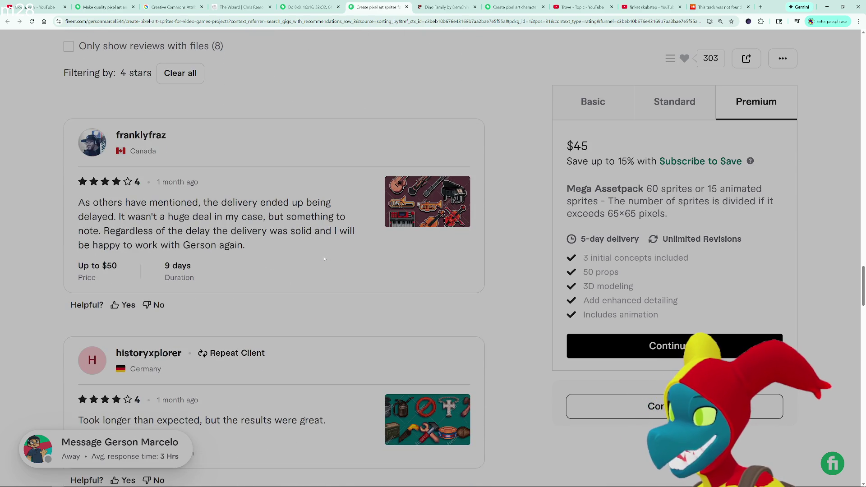
scroll(324, 258, down, 4)
scroll(336, 278, down, 4)
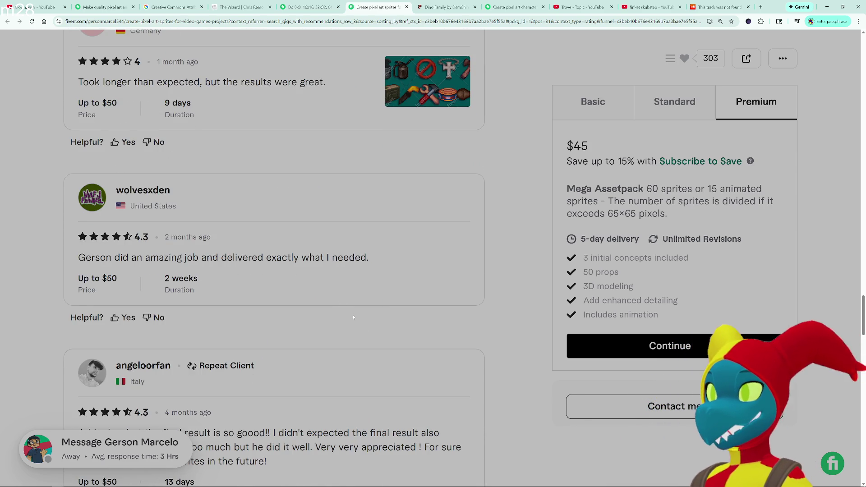
scroll(336, 277, down, 4)
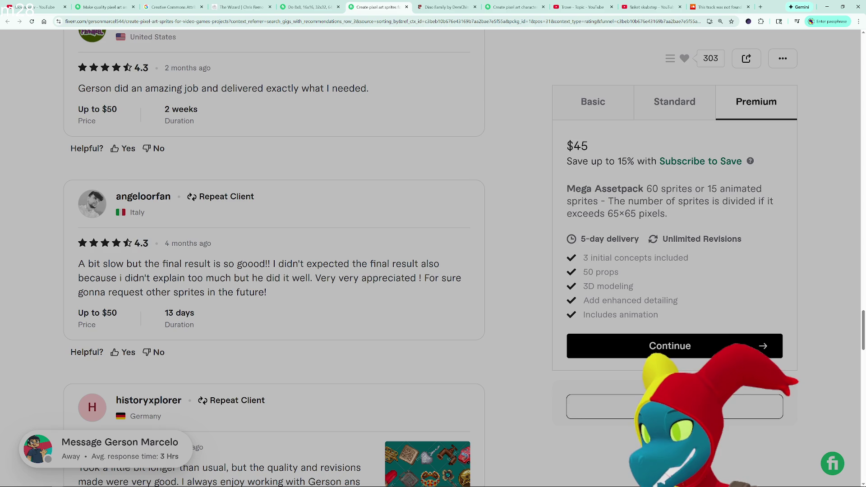
scroll(348, 280, down, 4)
right_click(348, 280)
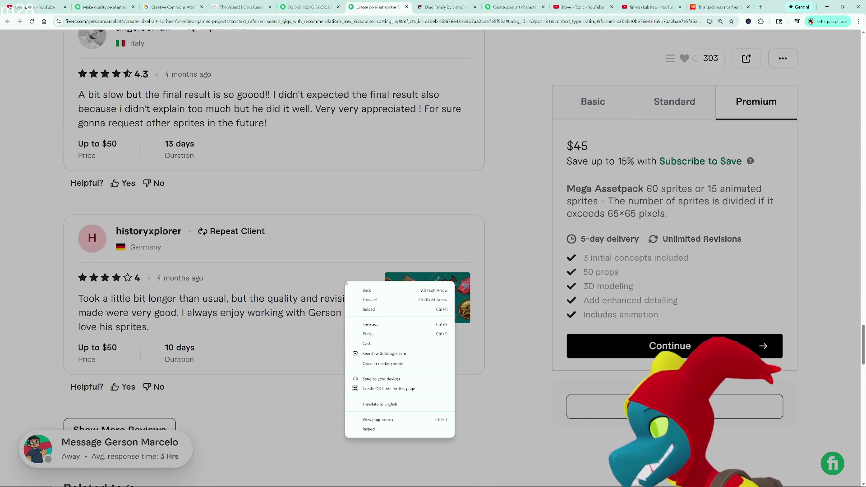
scroll(247, 350, down, 3)
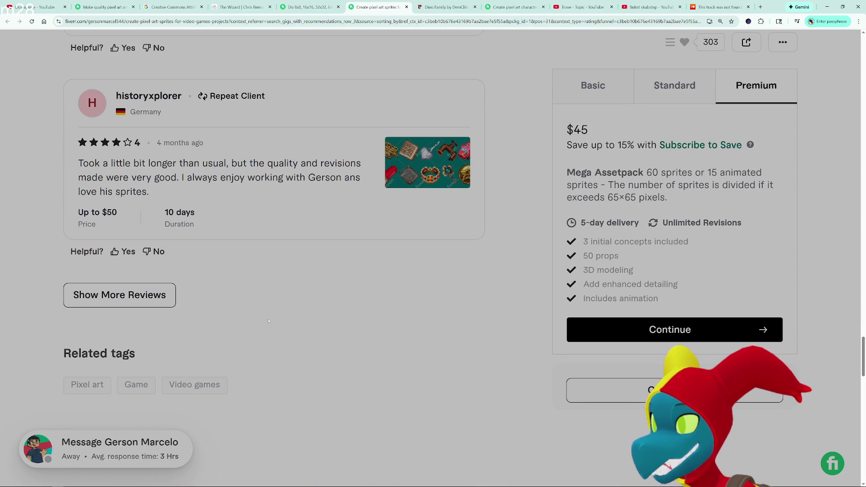
scroll(289, 309, down, 3)
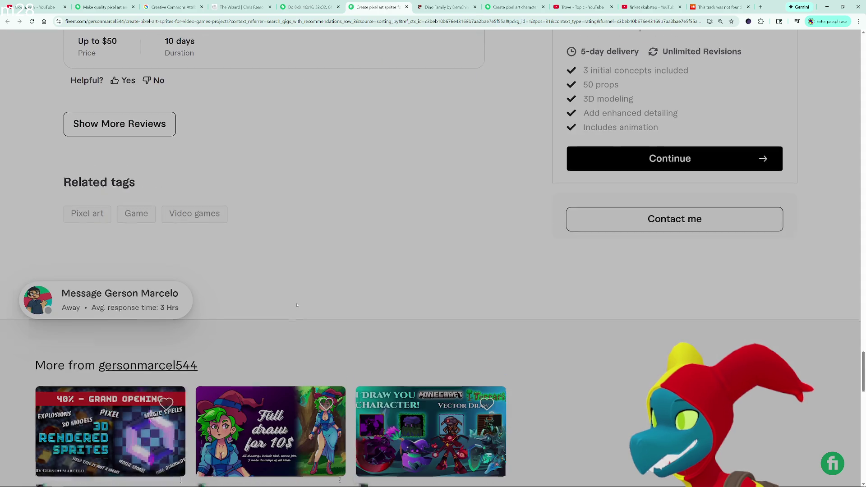
scroll(295, 307, up, 2)
scroll(297, 305, up, 5)
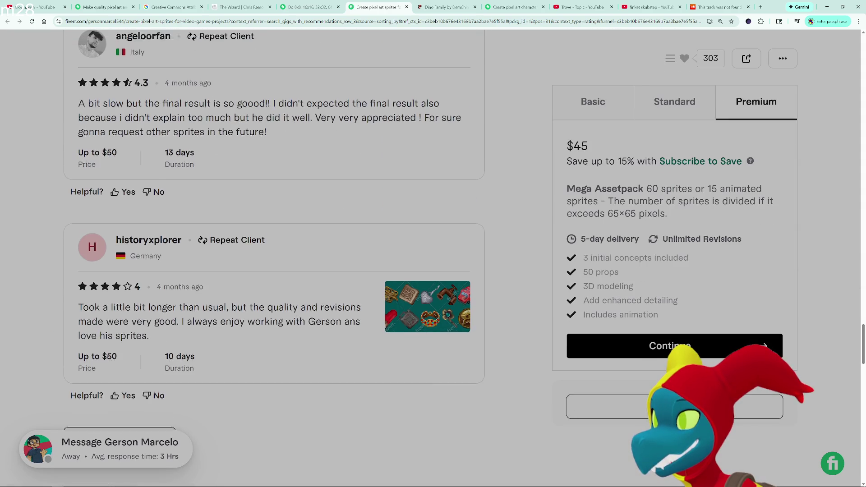
scroll(297, 305, up, 15)
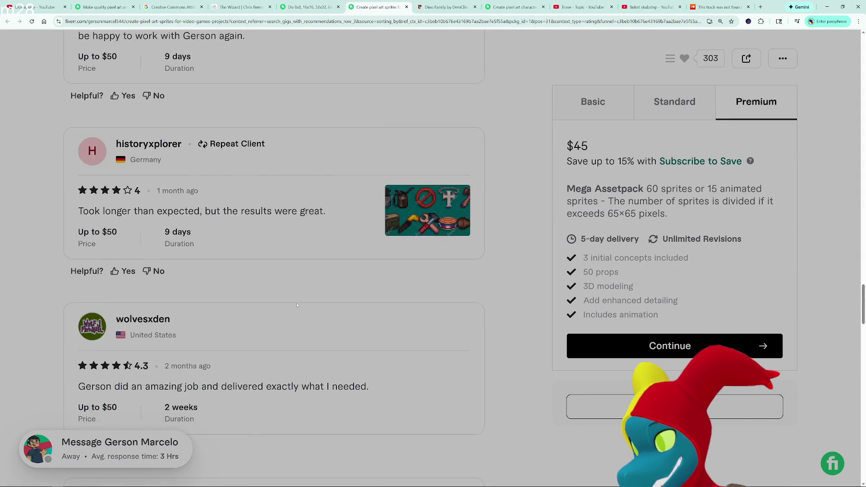
scroll(297, 310, up, 14)
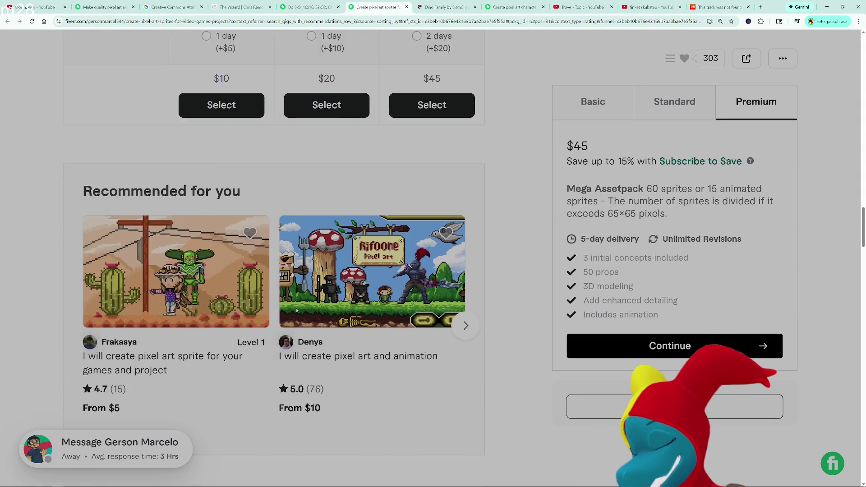
scroll(296, 310, up, 14)
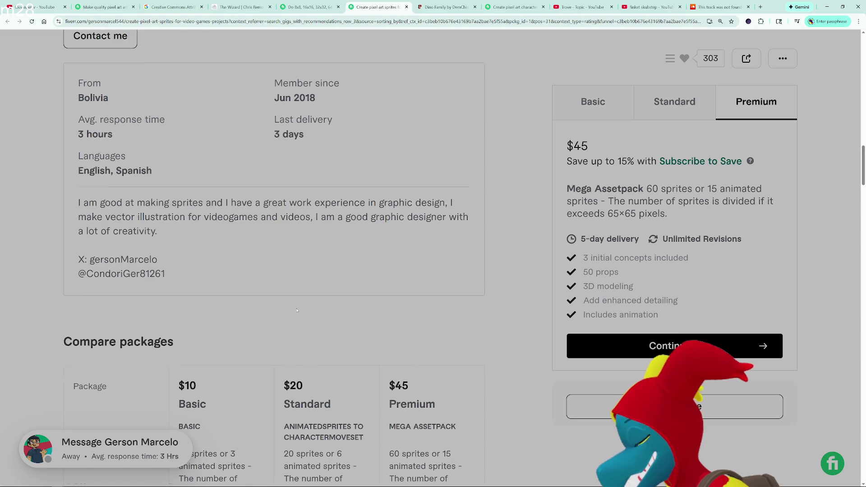
scroll(297, 310, down, 4)
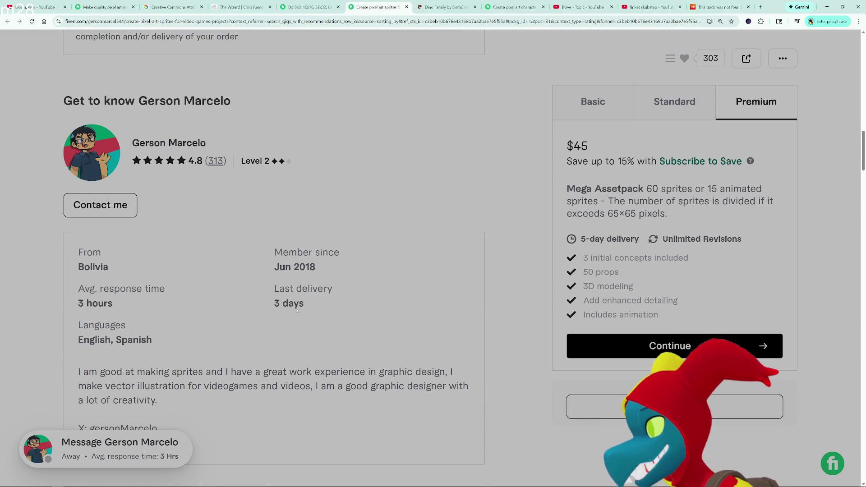
scroll(297, 310, up, 8)
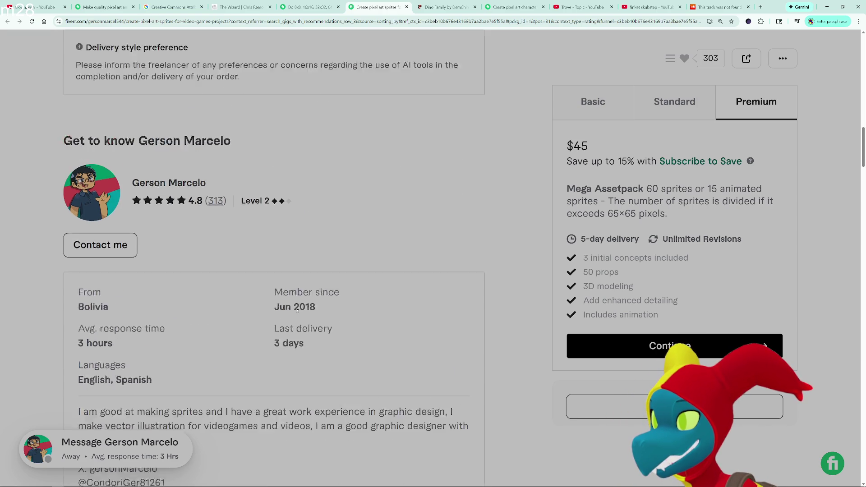
scroll(297, 310, up, 10)
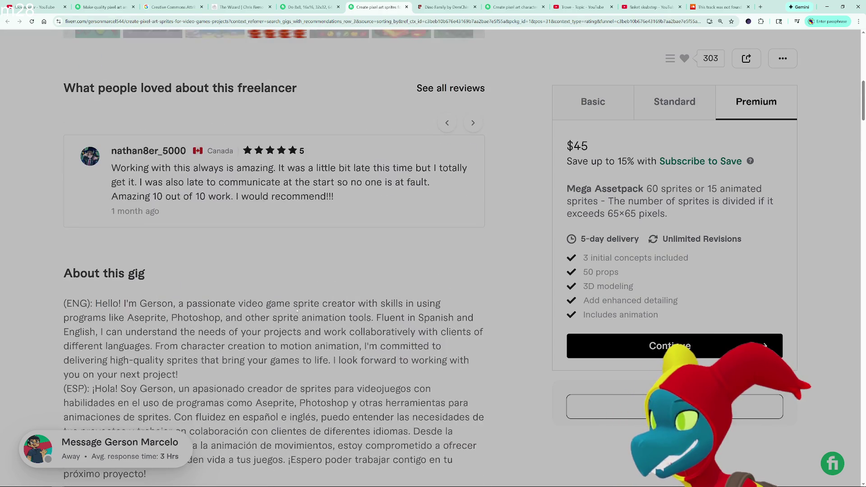
scroll(297, 310, up, 5)
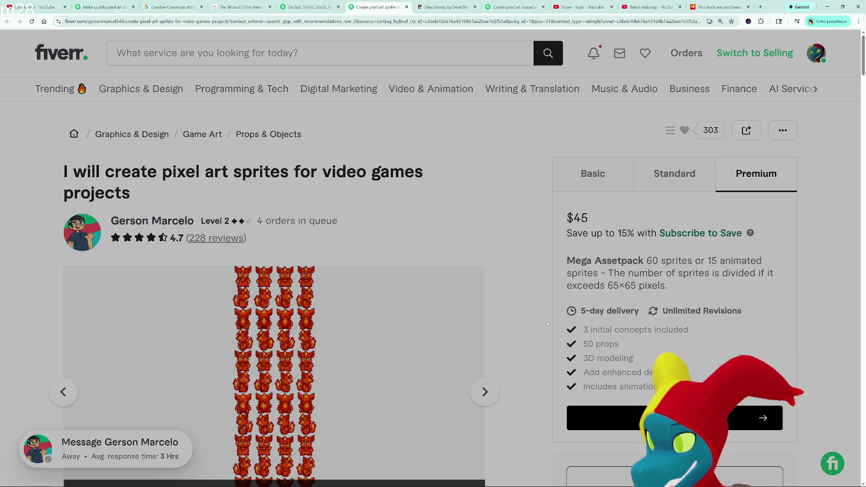
- Step the gig gallery forward three samples to the green scythe-armed monster sample
scroll(547, 324, down, 5)
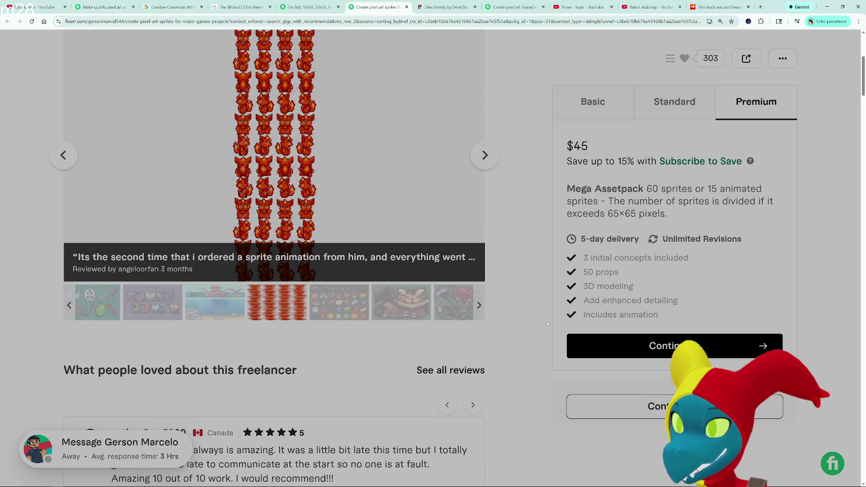
scroll(548, 324, down, 3)
scroll(547, 324, up, 6)
scroll(547, 323, down, 1)
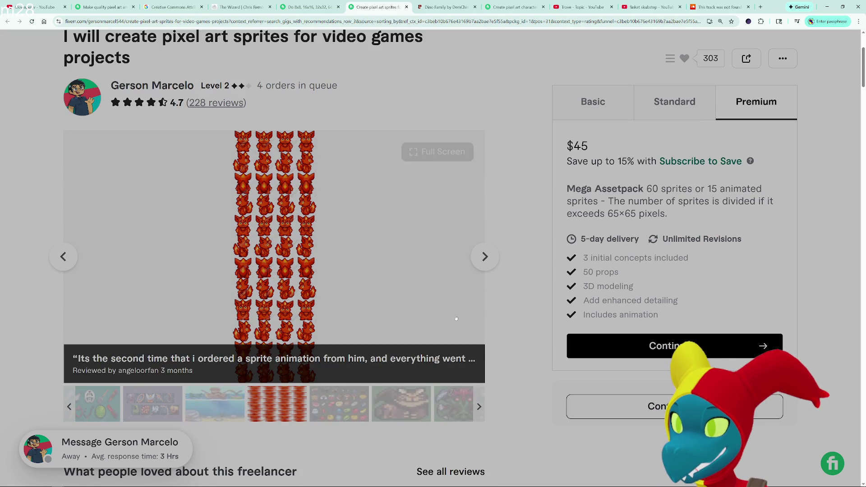
click(485, 256)
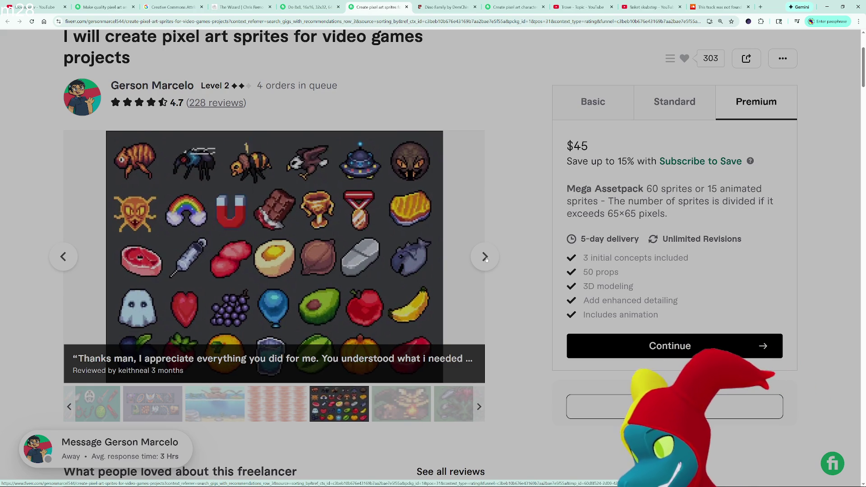
click(486, 256)
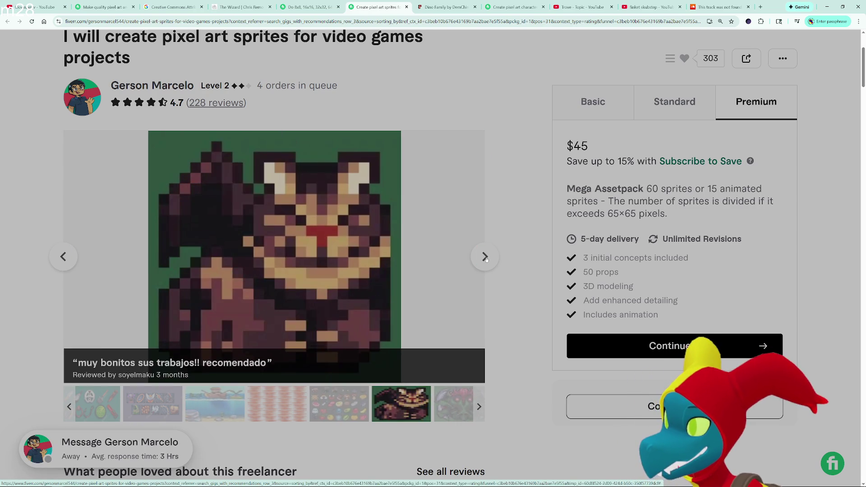
click(486, 257)
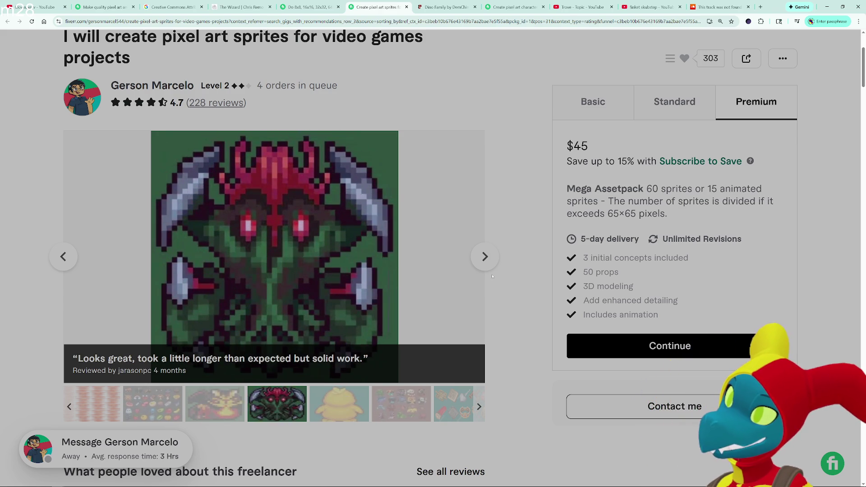
- Enlarge the yellow duck and creature sprite sheet thumbnails in the gig gallery
scroll(489, 283, down, 3)
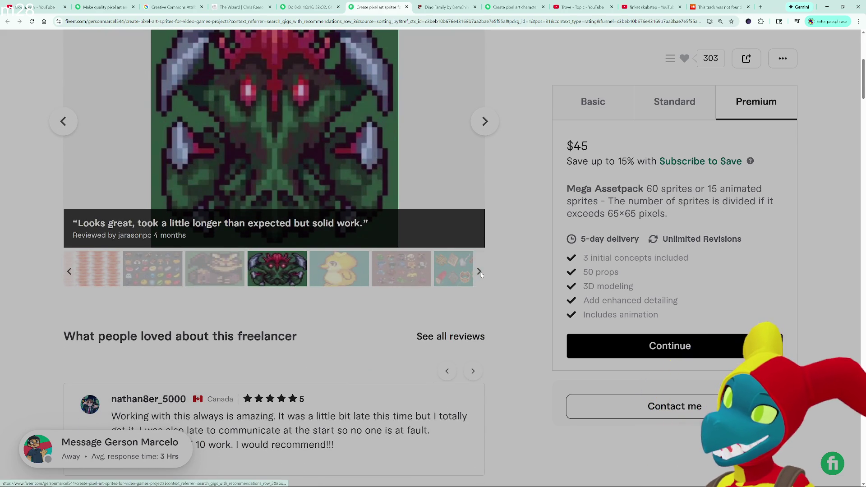
click(480, 272)
click(249, 282)
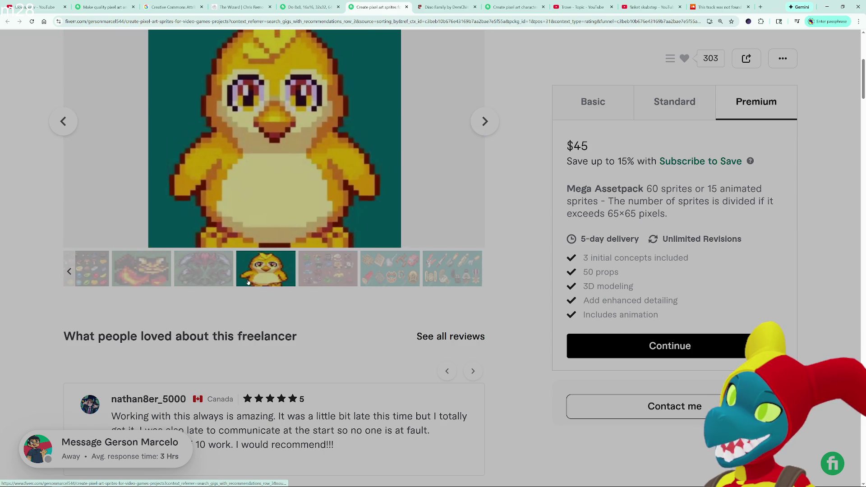
scroll(252, 288, up, 2)
click(312, 370)
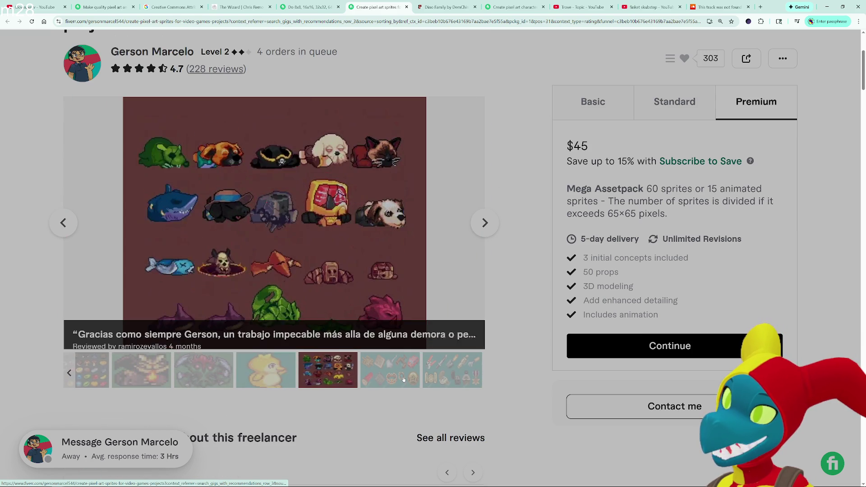
- View the sixth and tools sprite samples, then switch to the 8x8–64x64 sprite gig
click(415, 381)
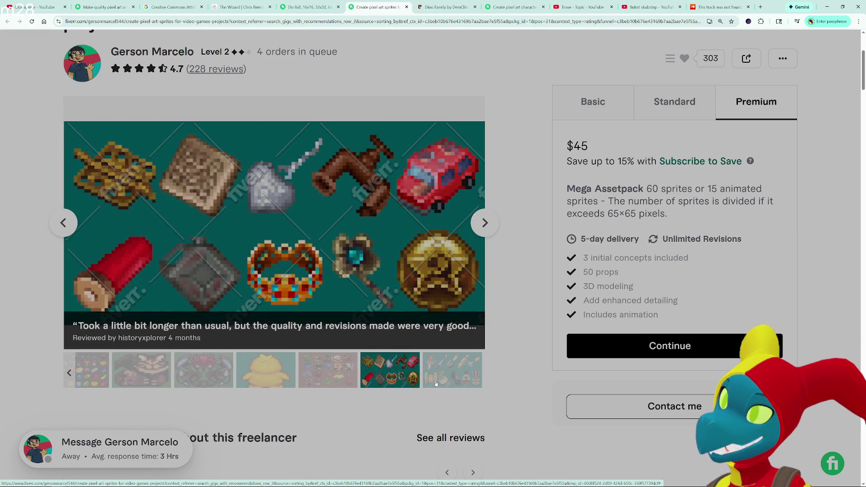
click(451, 373)
scroll(518, 293, down, 2)
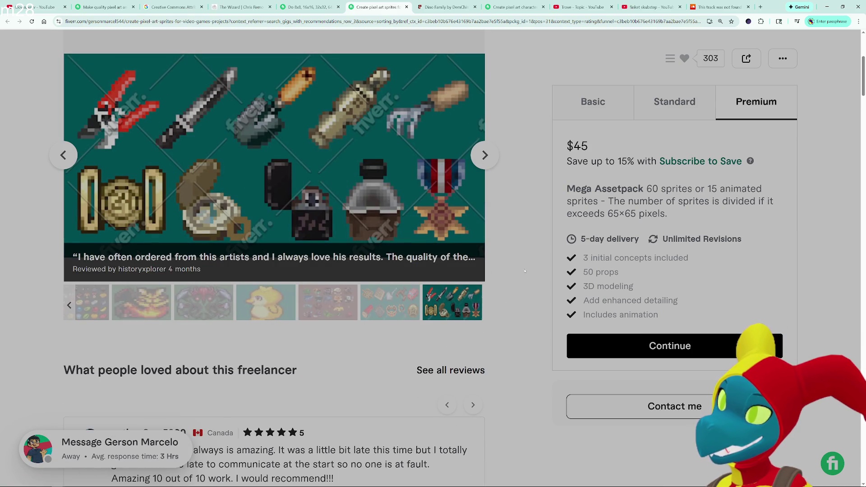
click(309, 7)
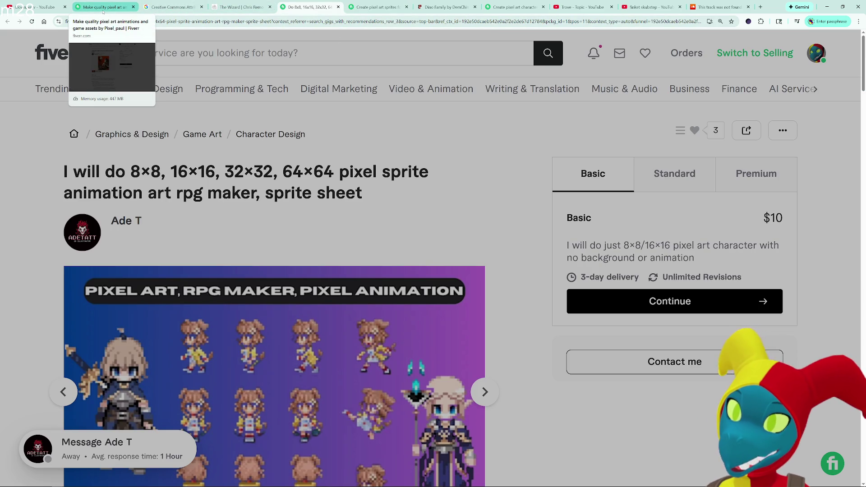
- Flip among the Fiverr gigs, Dino Family and The Wizard tabs, ending on the pixel art sprites gig
click(102, 8)
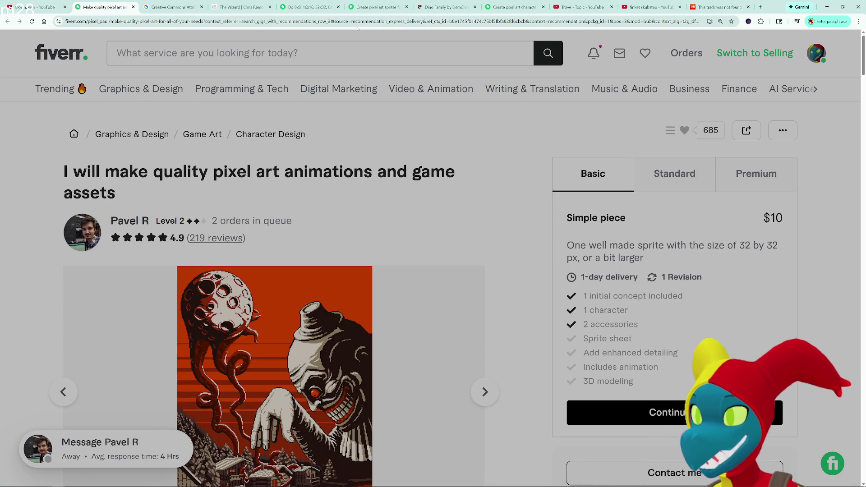
click(360, 5)
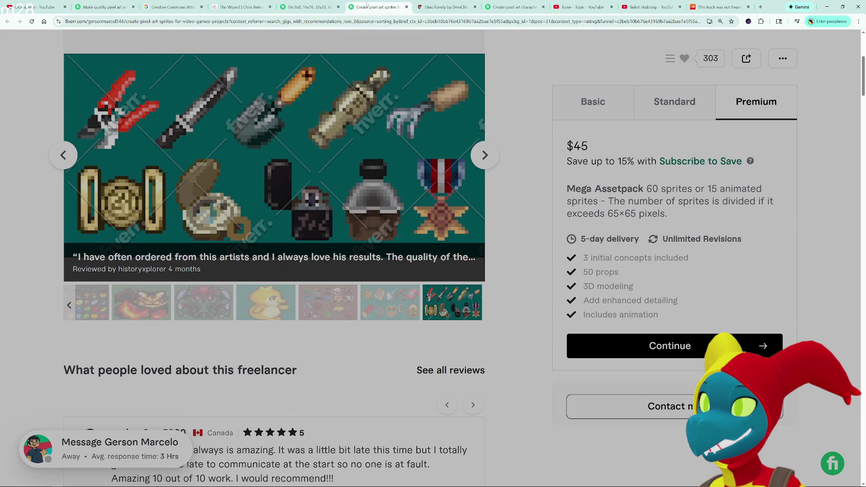
click(295, 3)
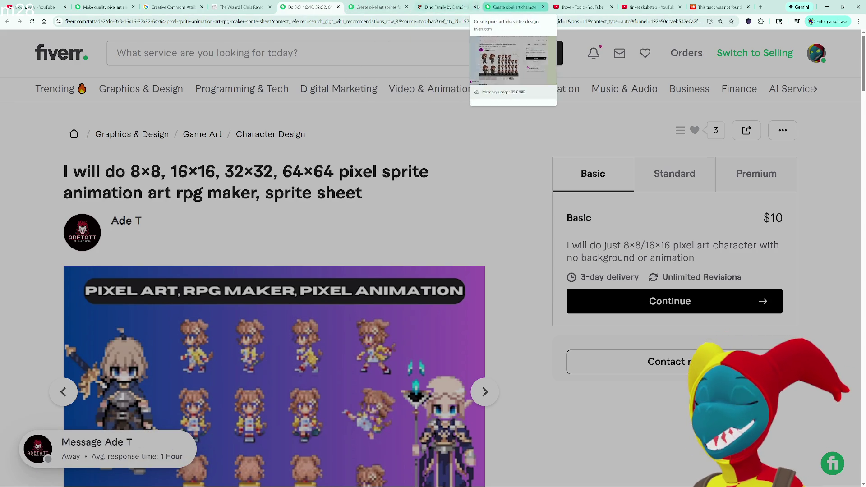
click(459, 5)
click(379, 7)
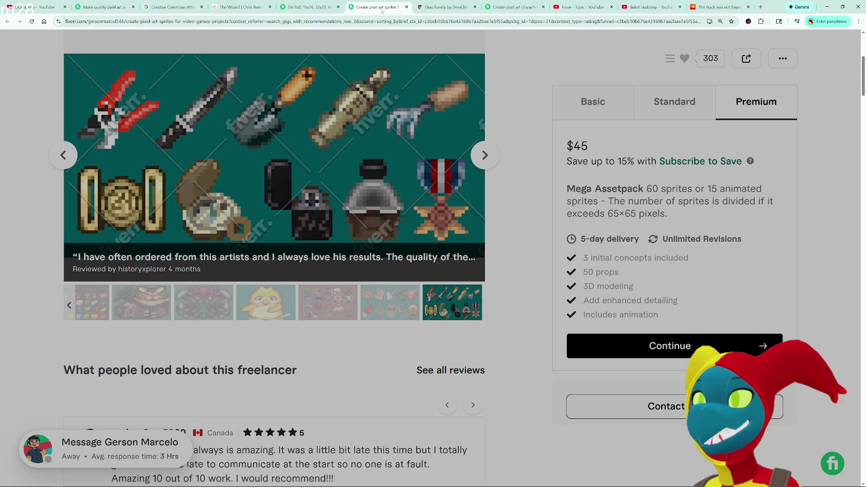
click(291, 9)
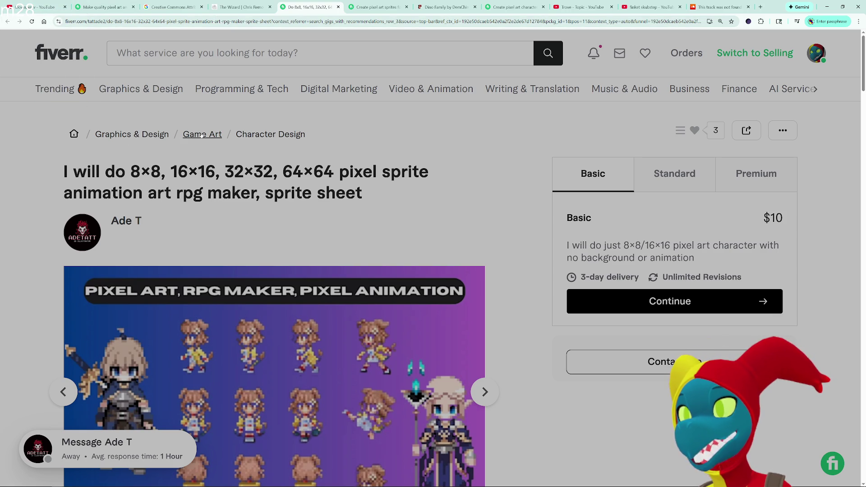
click(228, 5)
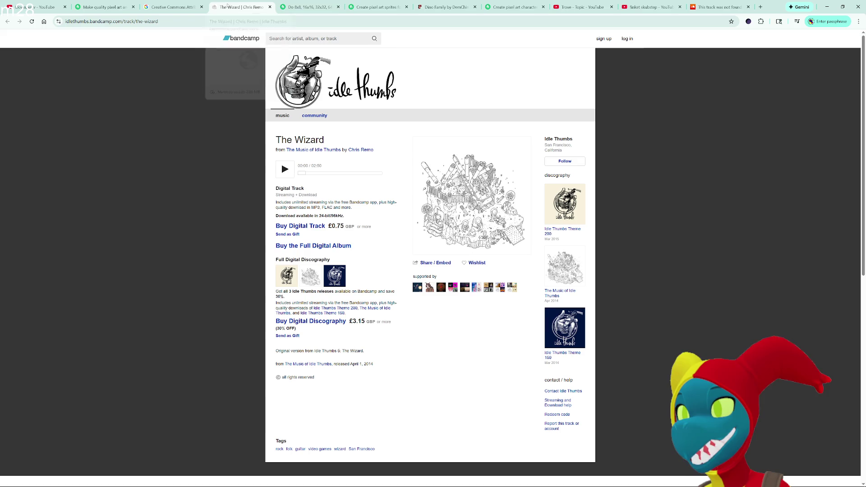
click(305, 8)
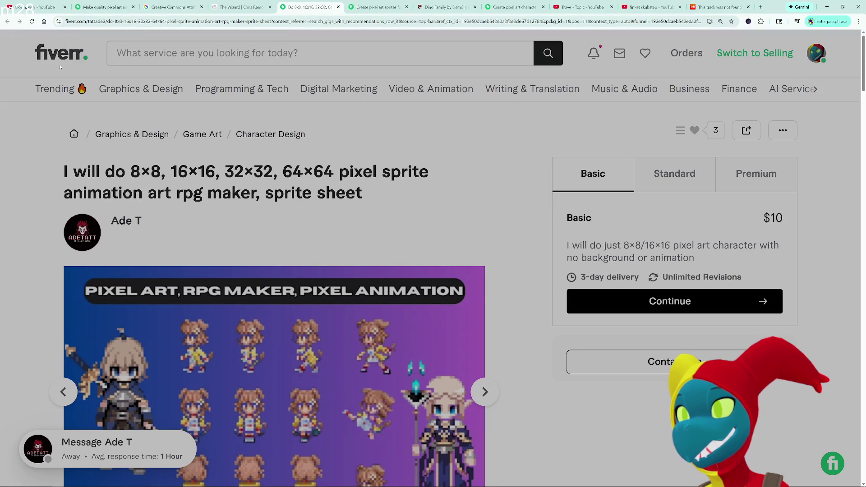
click(377, 7)
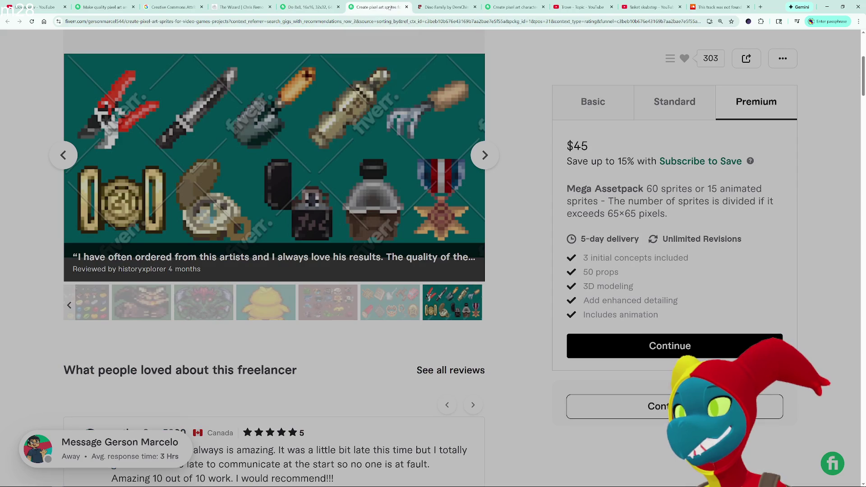
- Cycle the gallery to the Christmas sprite sheet and show the $20 Standard package
scroll(283, 136, down, 2)
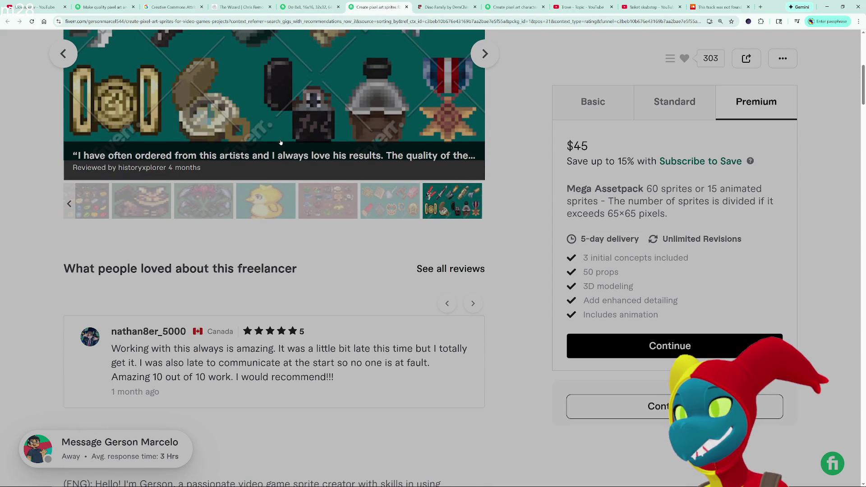
scroll(281, 143, up, 4)
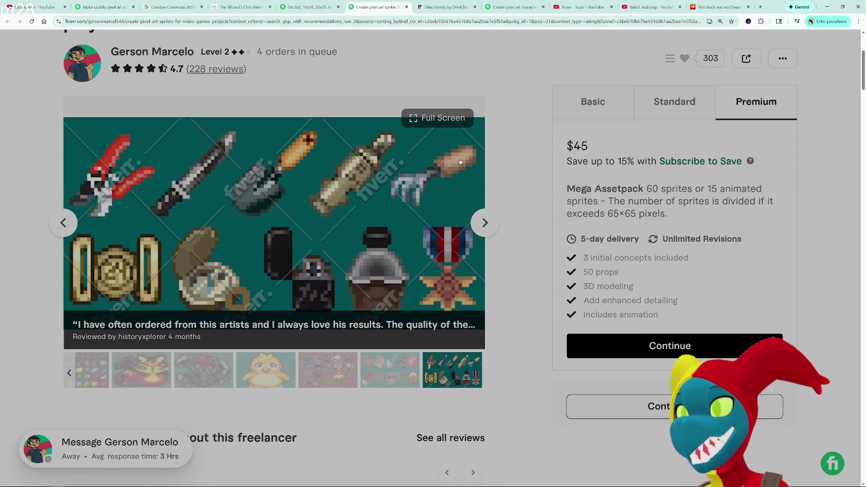
click(481, 222)
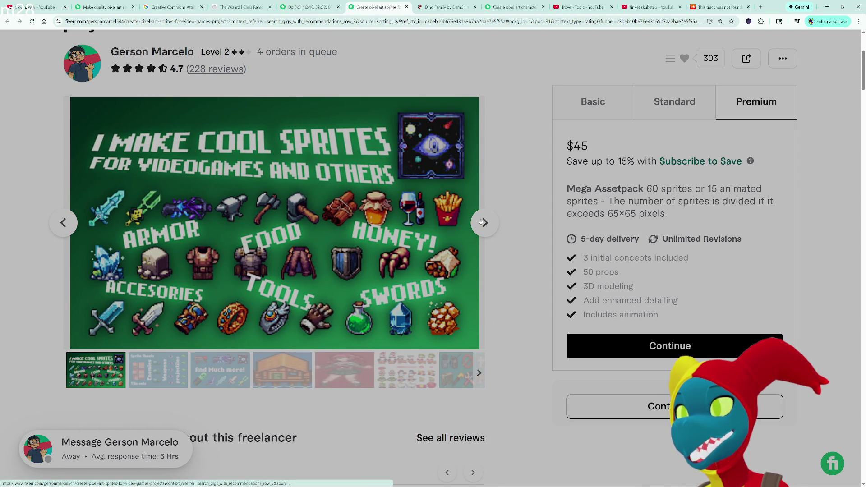
click(481, 222)
click(481, 222)
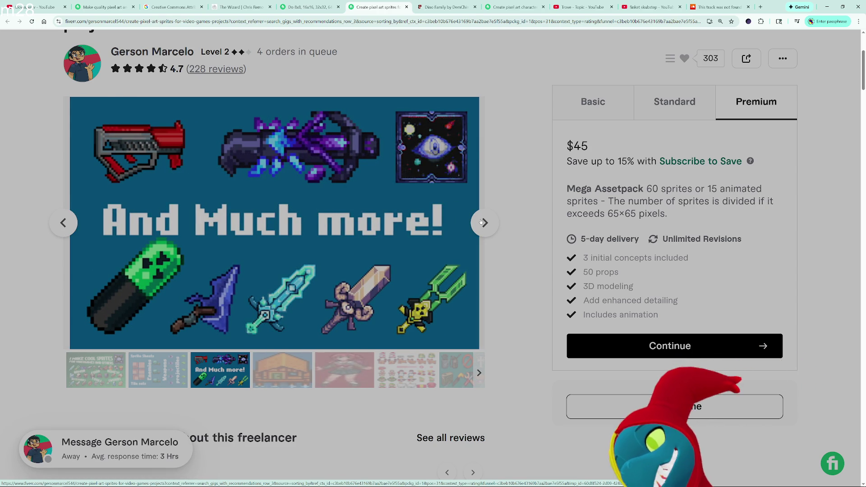
click(482, 223)
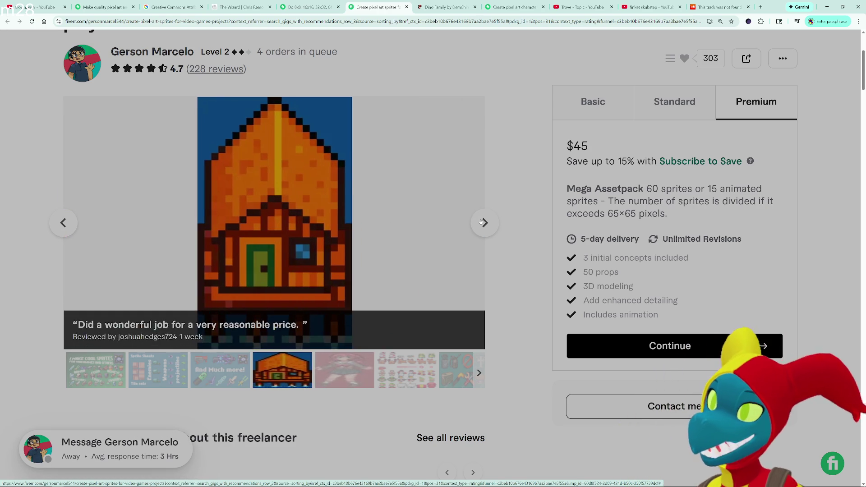
click(482, 222)
click(482, 223)
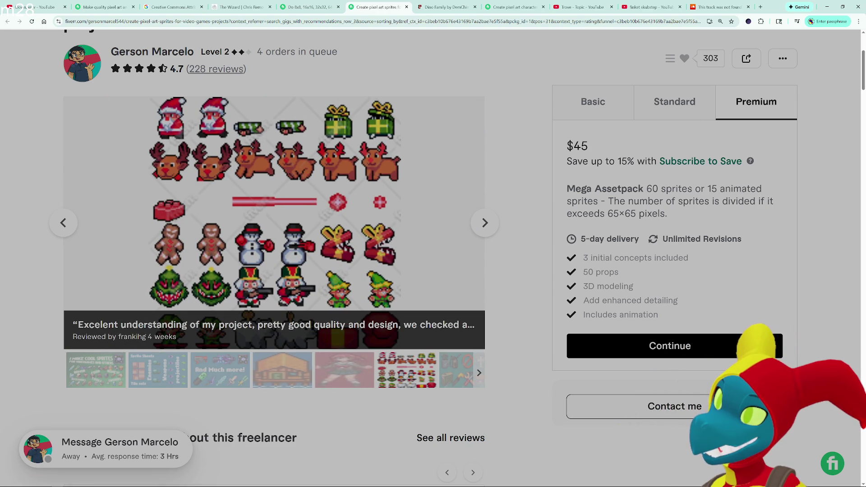
click(676, 110)
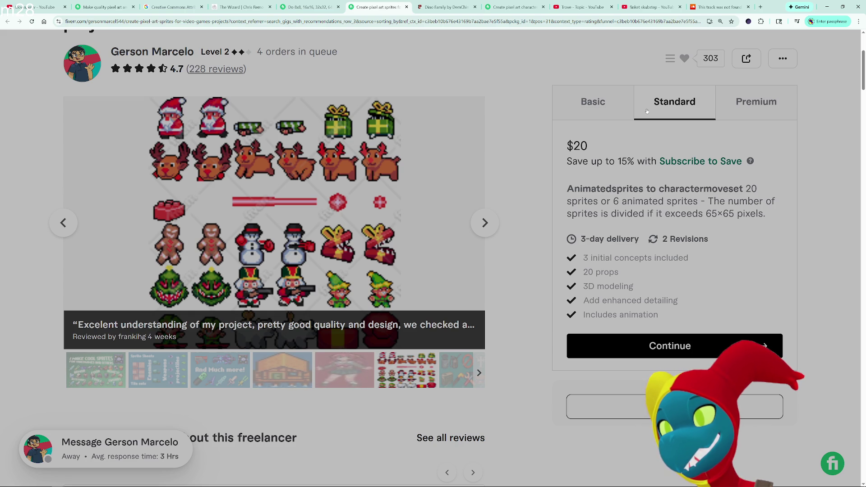
- View the $45 Premium Mega Assetpack package (60 sprites or 15 animated, 5-day delivery)
click(741, 115)
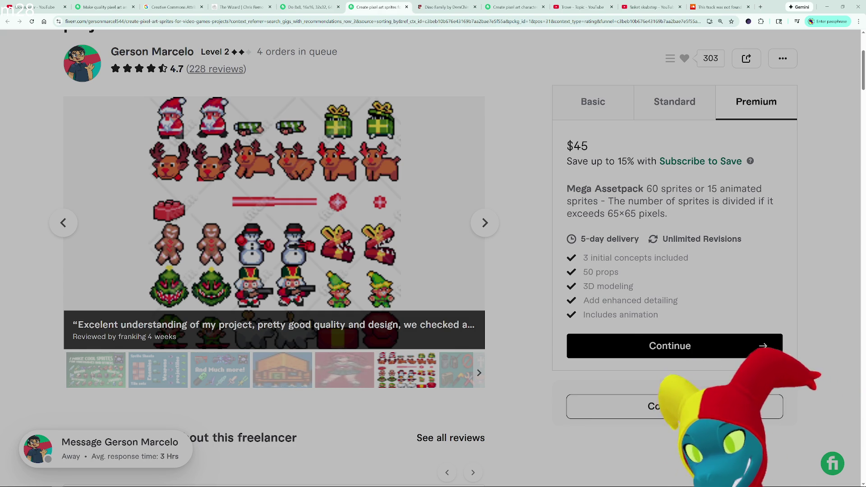
drag(865, 234, 703, 235)
- Maximize the ChatGPT window, enlarge the page, and dismiss the Your Year with ChatGPT banner
double_click(703, 235)
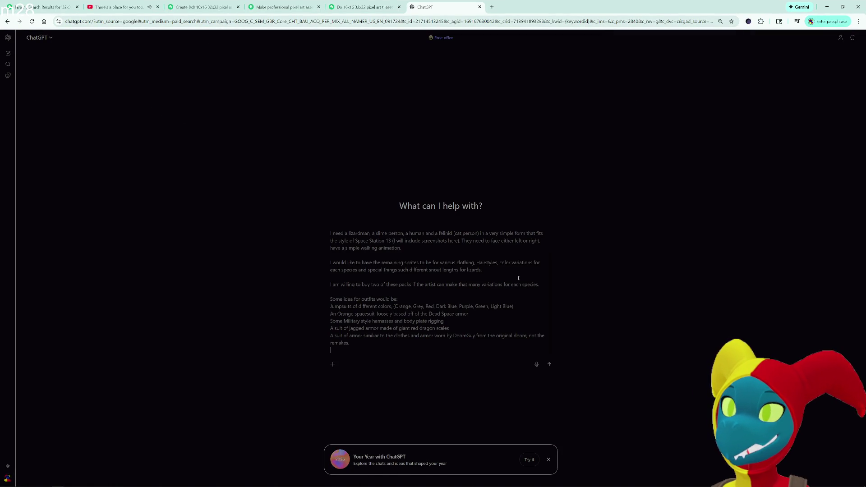
key(ctrl+plus)
key(ctrl+plus)
key(ctrl+plus)
key(ctrl+plus)
scroll(518, 278, down, 5)
scroll(518, 278, up, 10)
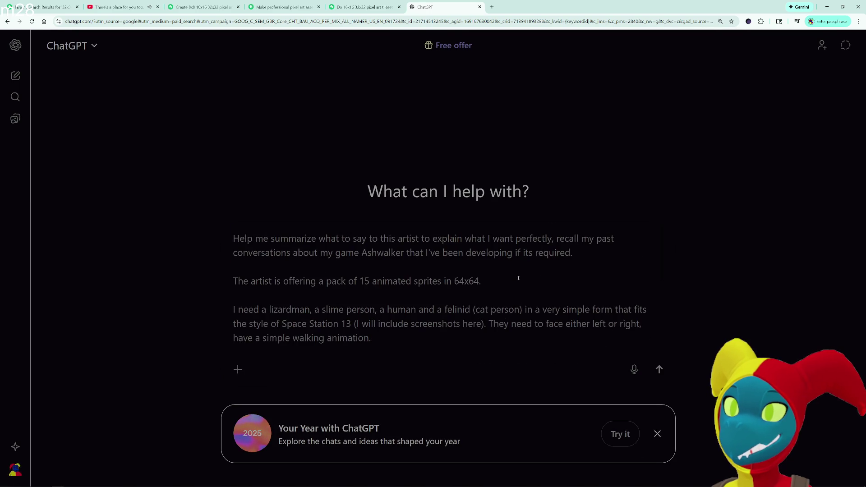
scroll(533, 306, down, 5)
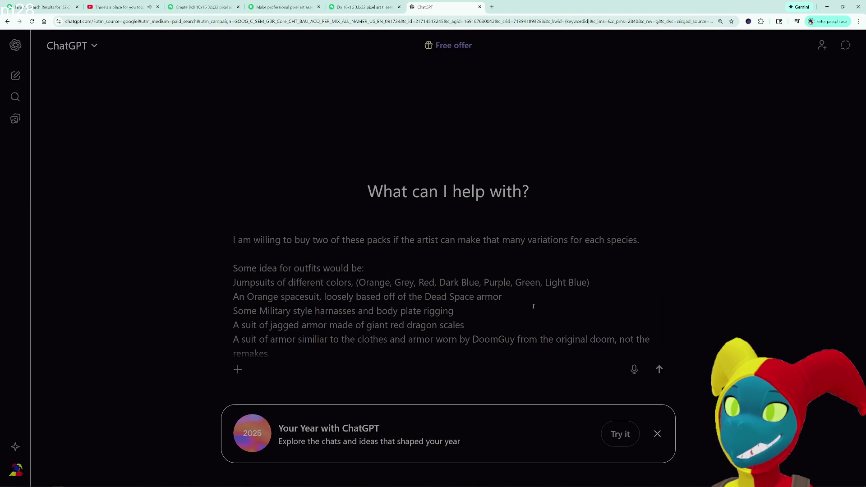
click(657, 433)
- Adjust the zoom and begin a fifth outfit line: 'A suit of armor similiar to the Half Life'
key(ctrl+minus)
key(ctrl+minus)
scroll(525, 326, up, 10)
key(ctrl+minus)
key(ctrl+minus)
key(ctrl+minus)
key(ctrl+plus)
key(ctrl+plus)
key(ctrl+plus)
key(ctrl+plus)
key(ctrl+minus)
key(ctrl+minus)
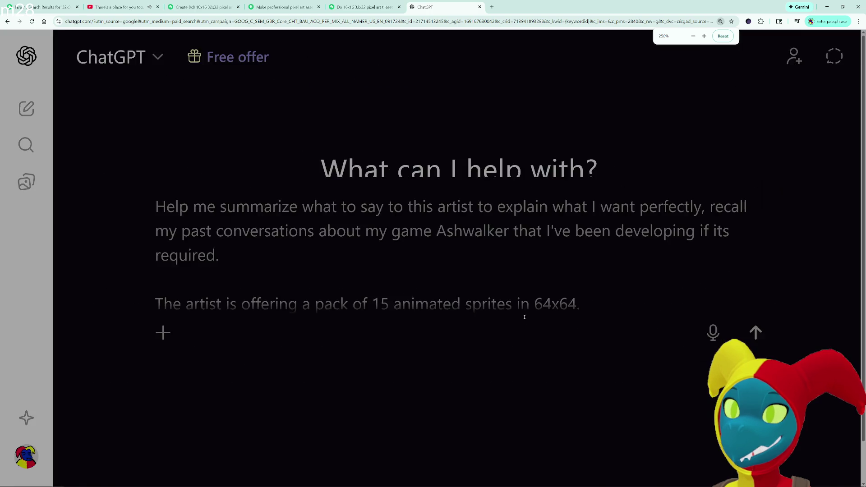
scroll(524, 317, down, 1)
scroll(524, 317, up, 1)
scroll(524, 317, down, 5)
scroll(524, 317, down, 2)
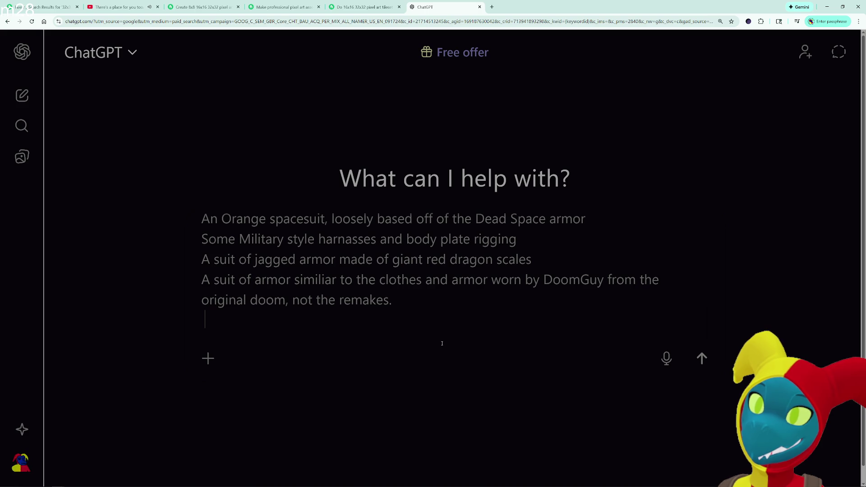
text(A suit of armor similiar to the Half Life)
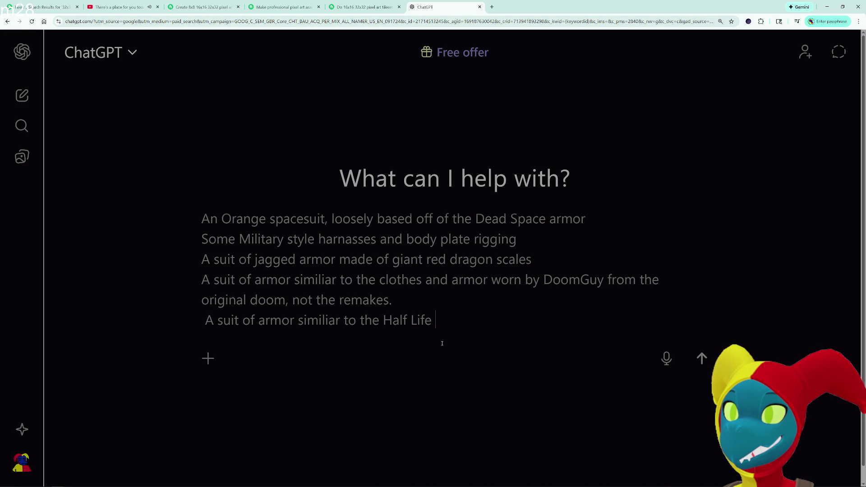
- Make the fifth outfit line end 'Gordon Freemans armor' and start a sixth line 'A set of'
key(BackSpace)
key(BackSpace)
key(BackSpace)
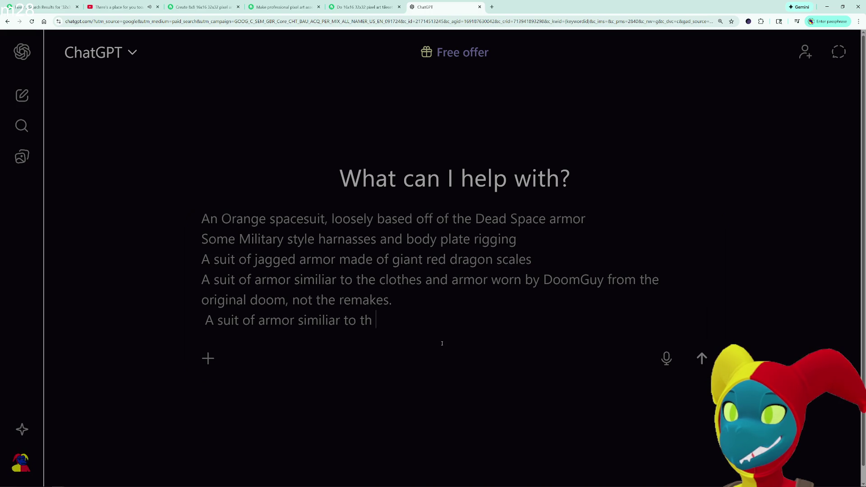
key(BackSpace)
text(Gordon Free)
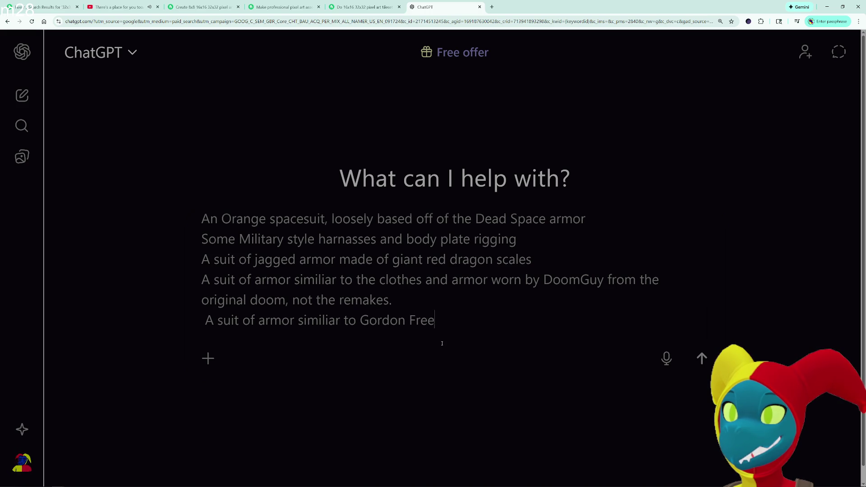
text(mans armor)
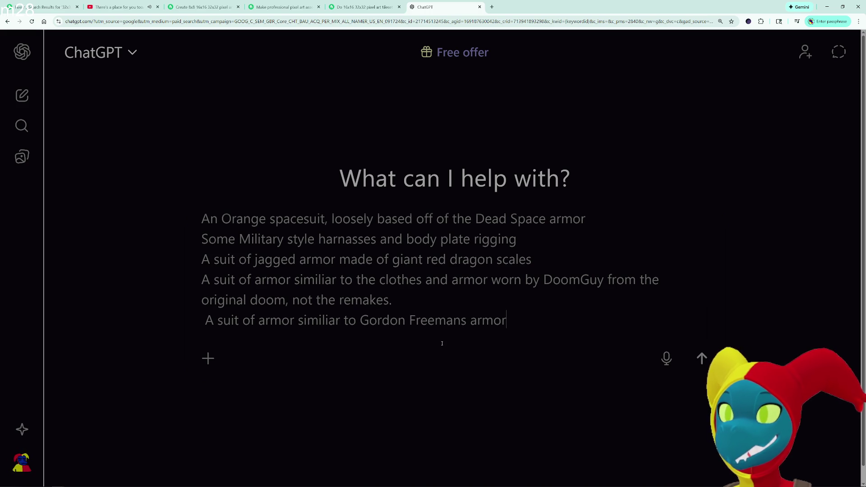
key(shift+Return)
key(Up)
key(Delete)
key(Down)
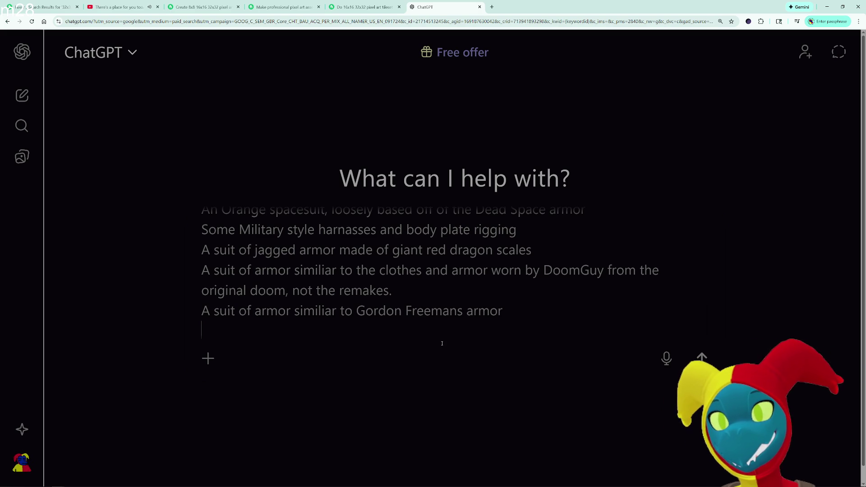
text(A set of)
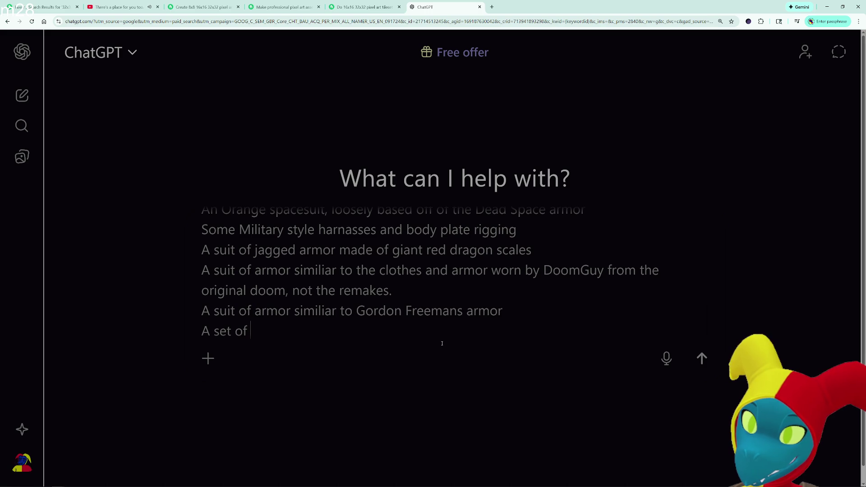
- Reword the sixth outfit line to 'suit of armor similiar to a Warhammer Space Marine'
key(BackSpace)
key(BackSpace)
key(BackSpace)
key(BackSpace)
key(BackSpace)
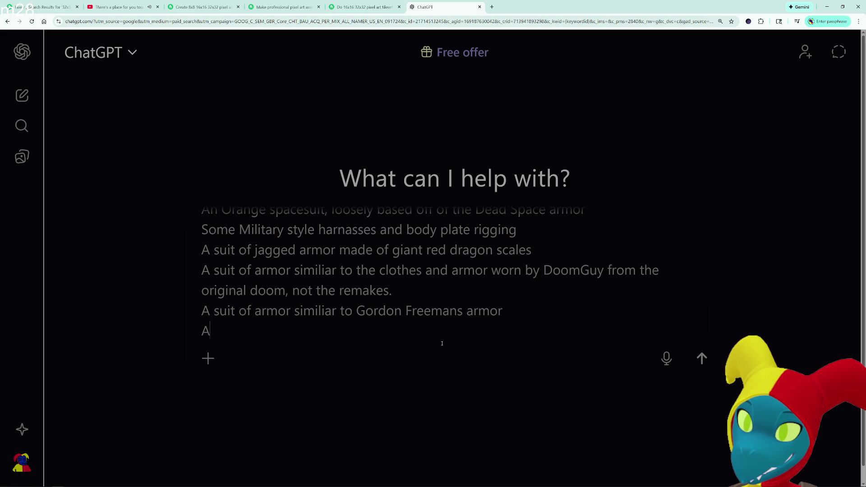
text(suit of armor )
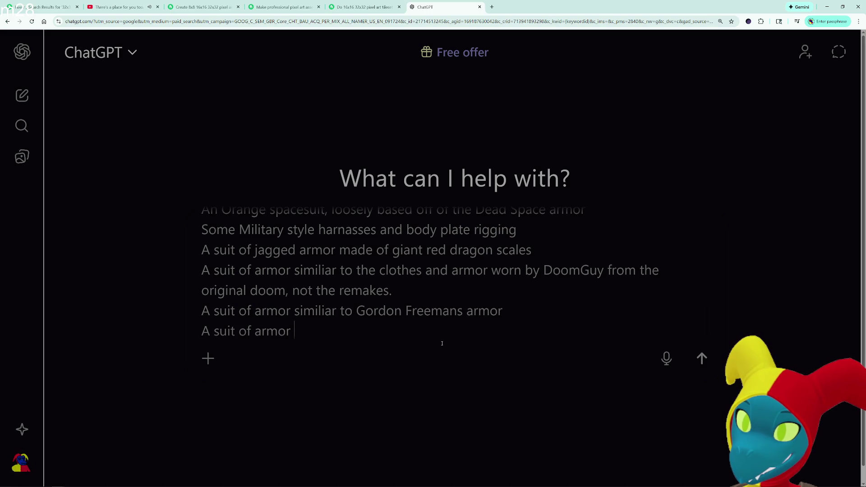
text(similiar to a)
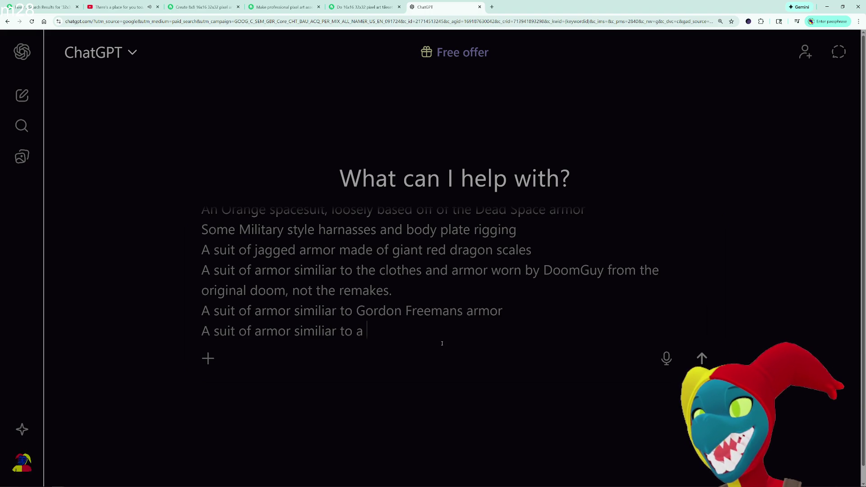
text(W)
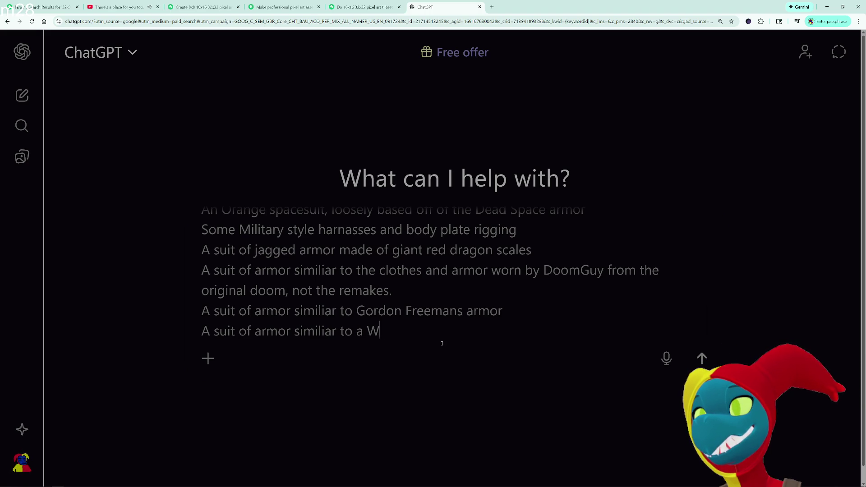
text(arhammer)
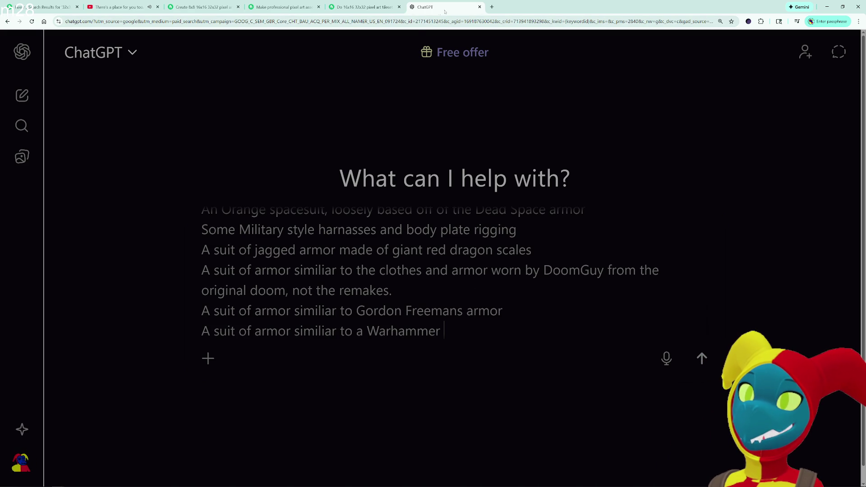
text(Space Marine)
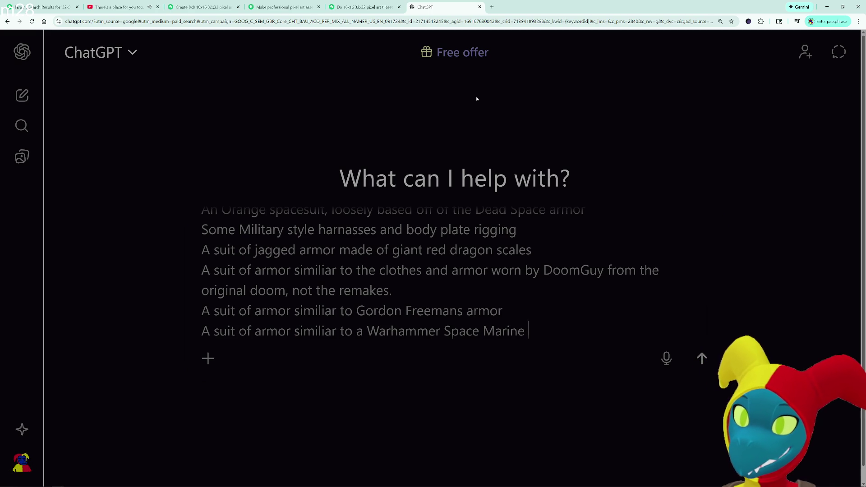
key(BackSpace)
key(shift+Return)
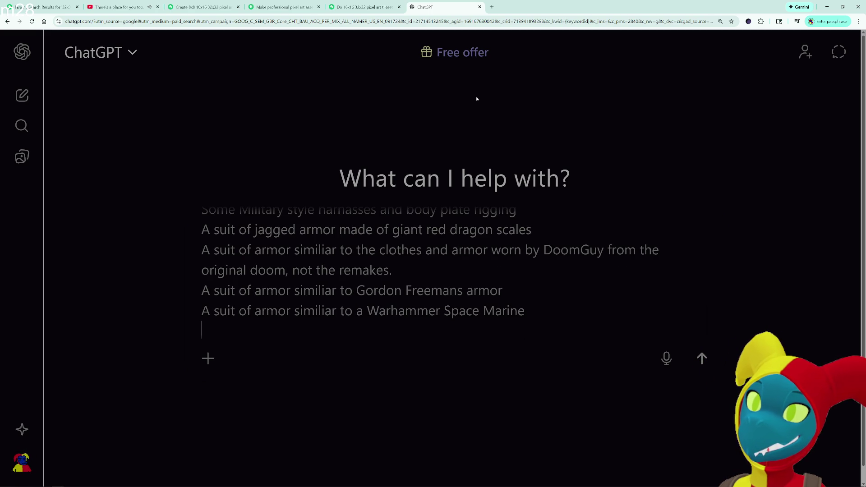
- Append '(HEV Suit)' to the Gordon Freeman line and send the prompt
key(Up)
key(Left)
text(H)
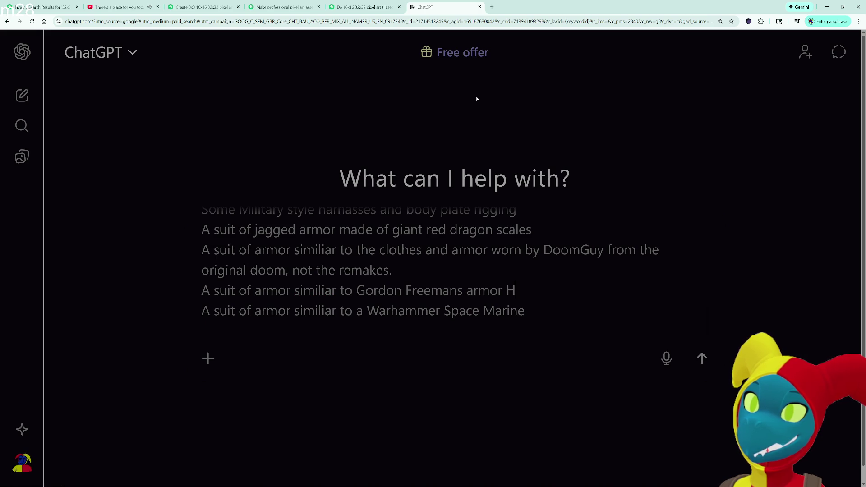
text(EV Suit)
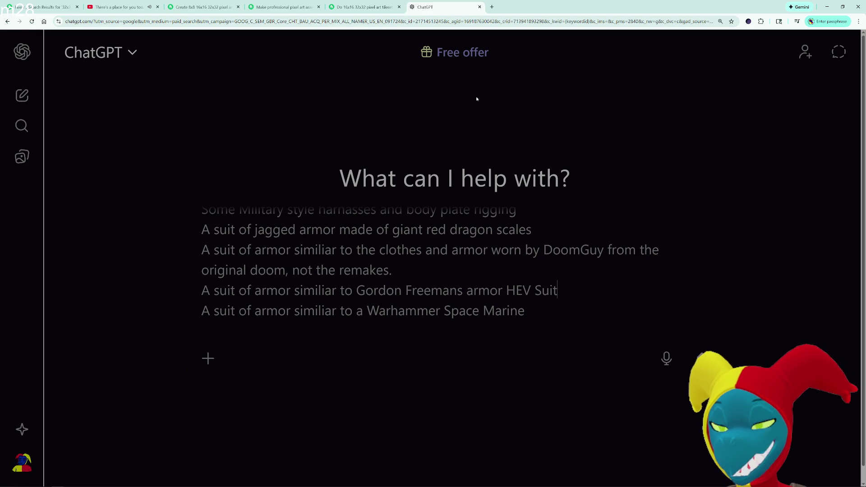
text())
key(Left)
key(Left)
key(Left)
key(Left)
key(Left)
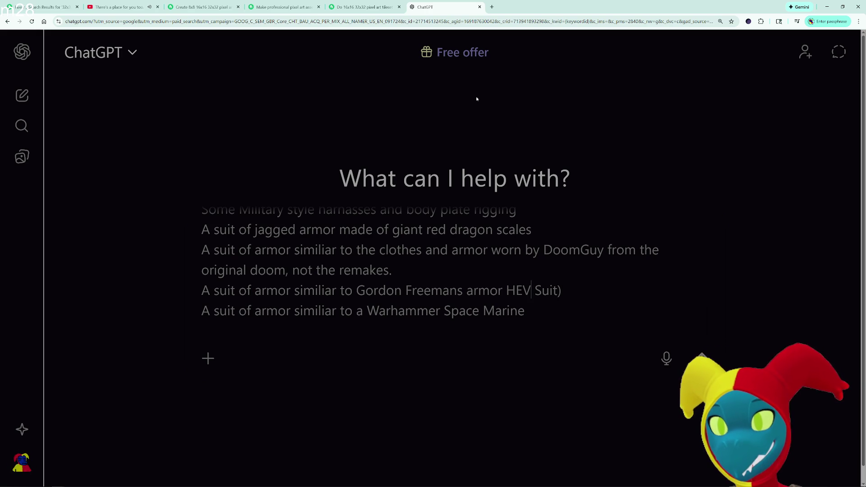
text(()
key(Right)
key(Right)
key(Right)
key(Down)
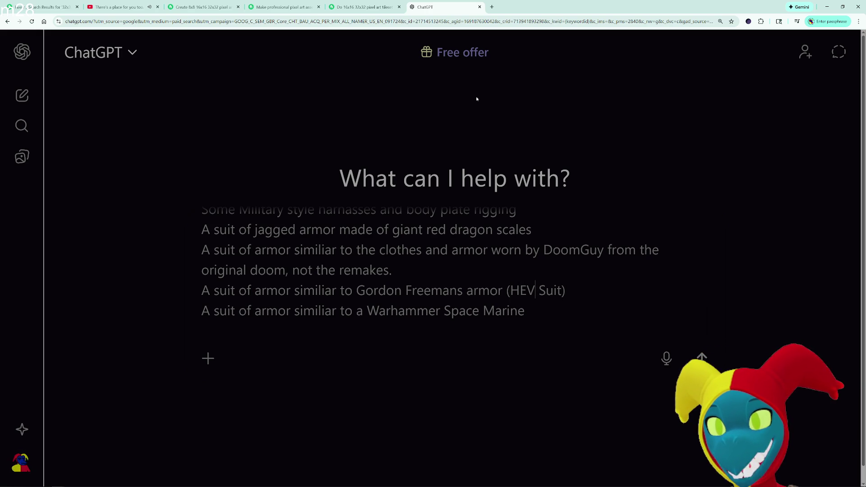
key(shift+Return)
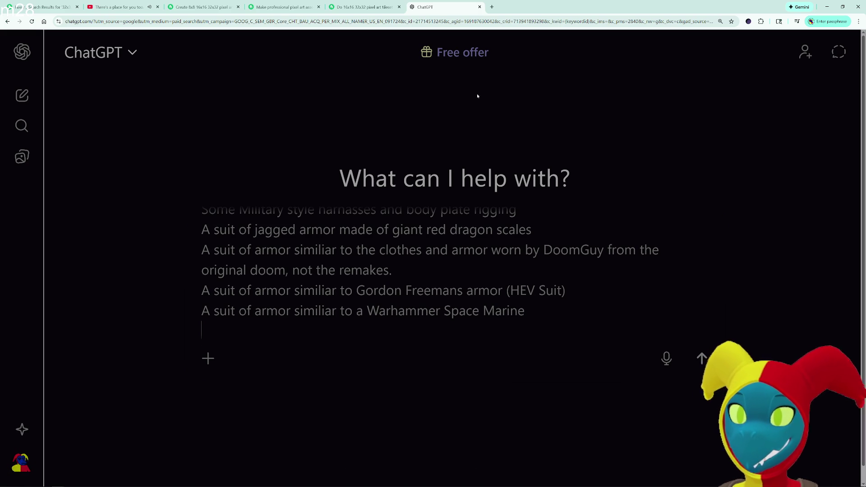
key(Return)
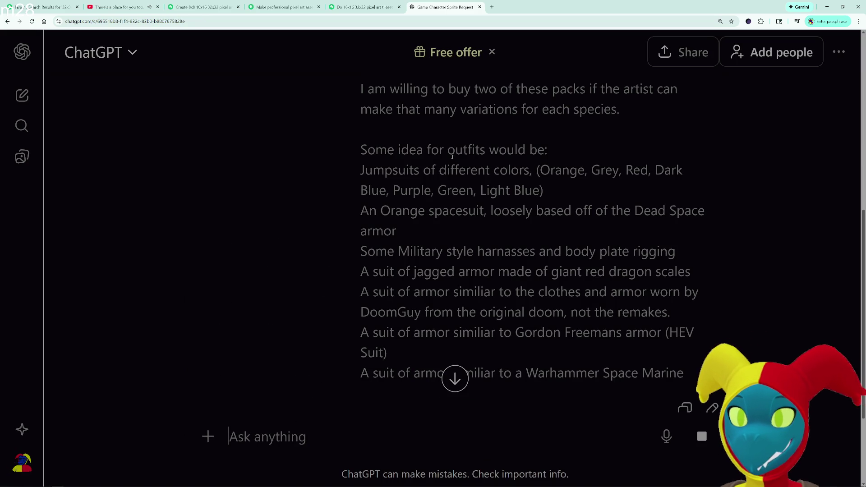
- Zoom out and scroll through ChatGPT's generated sprite-commission email for the Ashwalker characters
key(ctrl+minus)
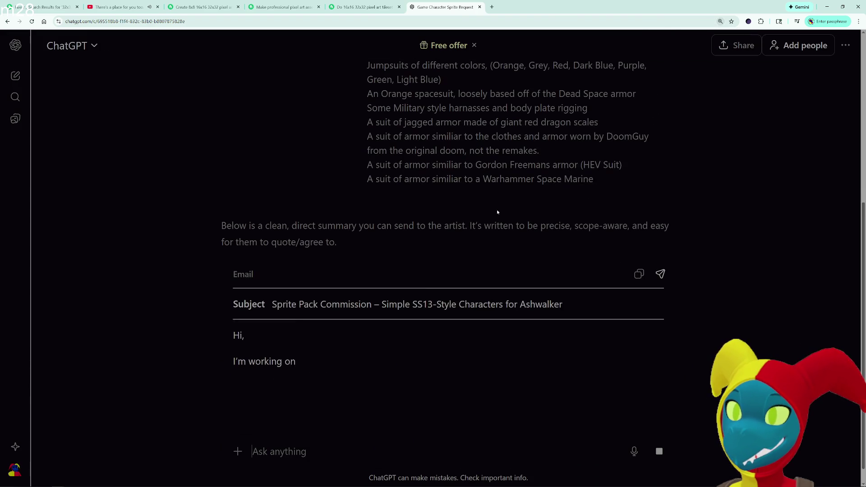
scroll(498, 214, down, 2)
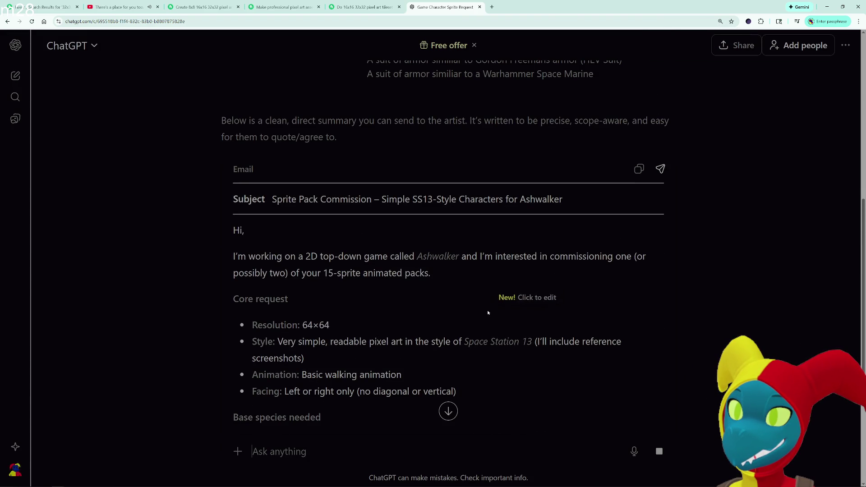
scroll(487, 318, down, 1)
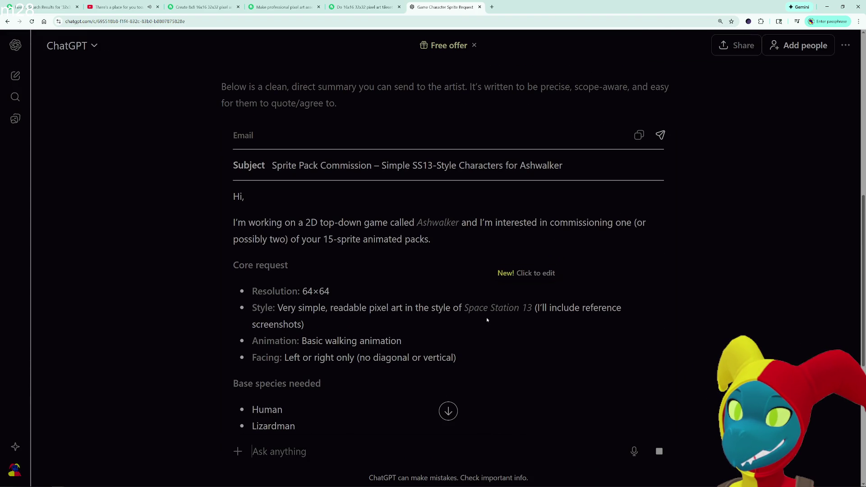
scroll(487, 320, down, 2)
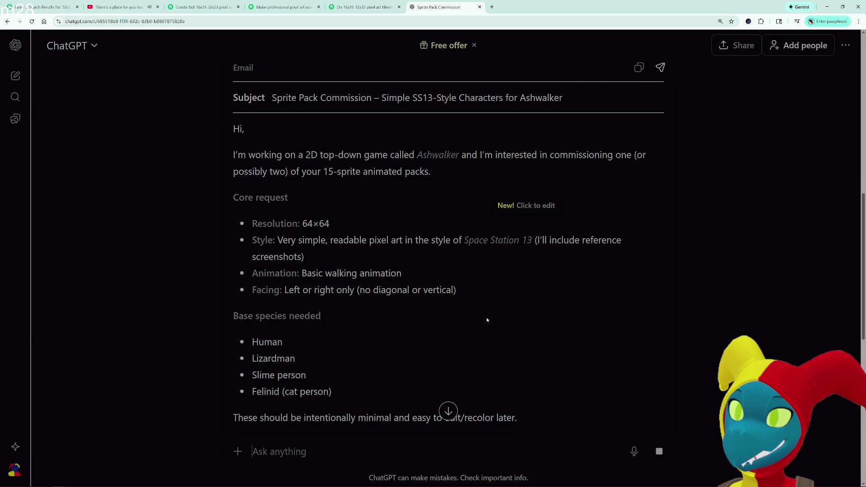
scroll(487, 319, down, 9)
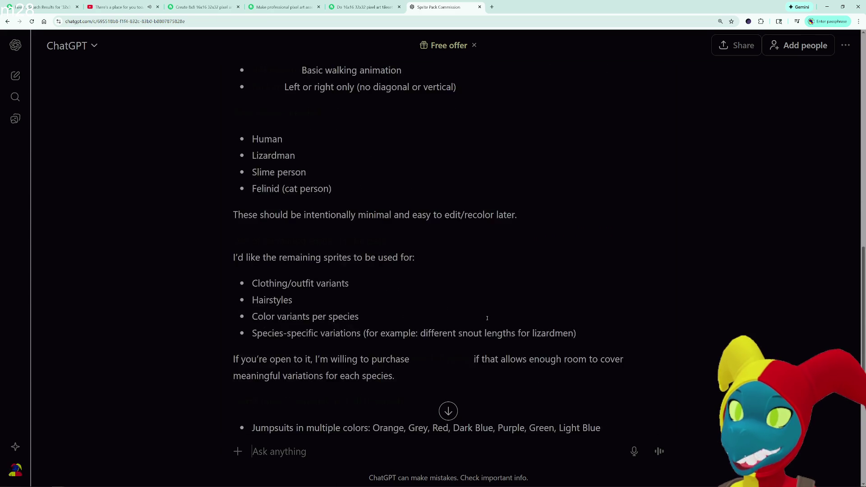
scroll(487, 318, down, 2)
scroll(487, 318, up, 9)
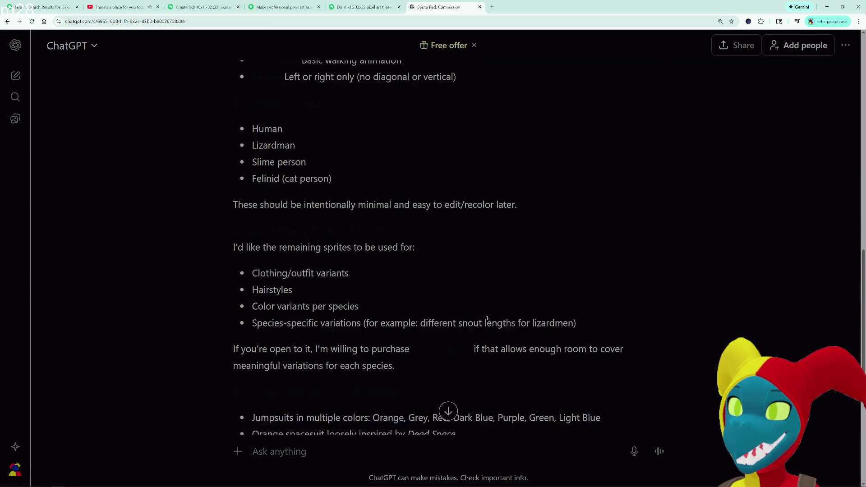
scroll(487, 318, up, 5)
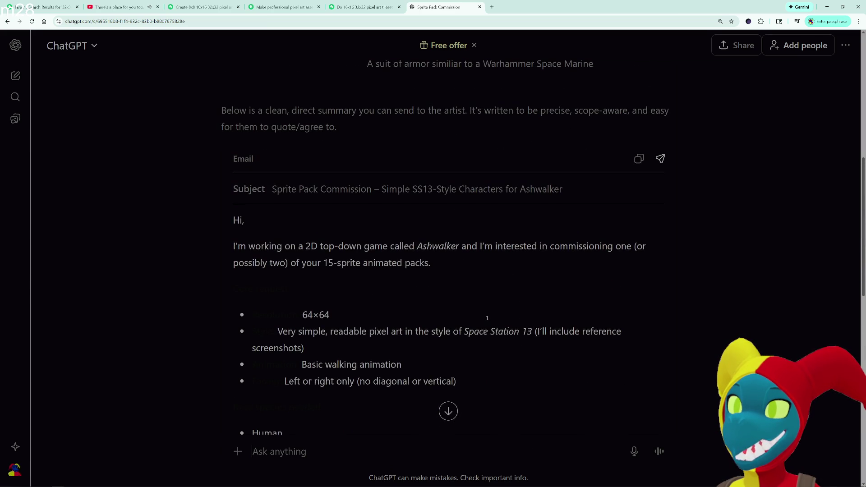
scroll(487, 318, down, 2)
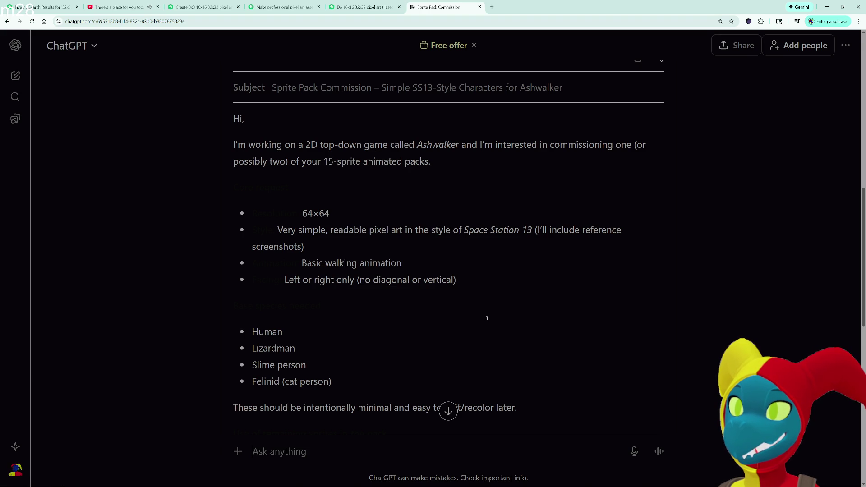
scroll(487, 318, down, 3)
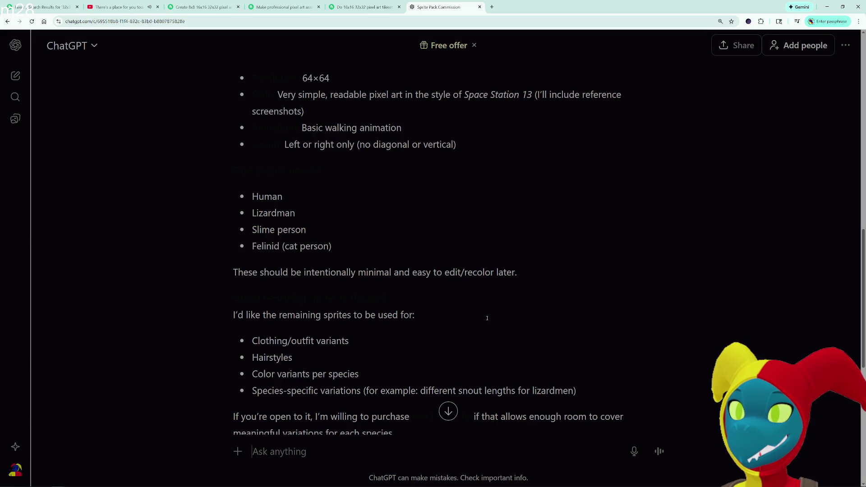
- Put the email draft into edit mode and move through the outfit, hairstyle and purchase lines
click(374, 273)
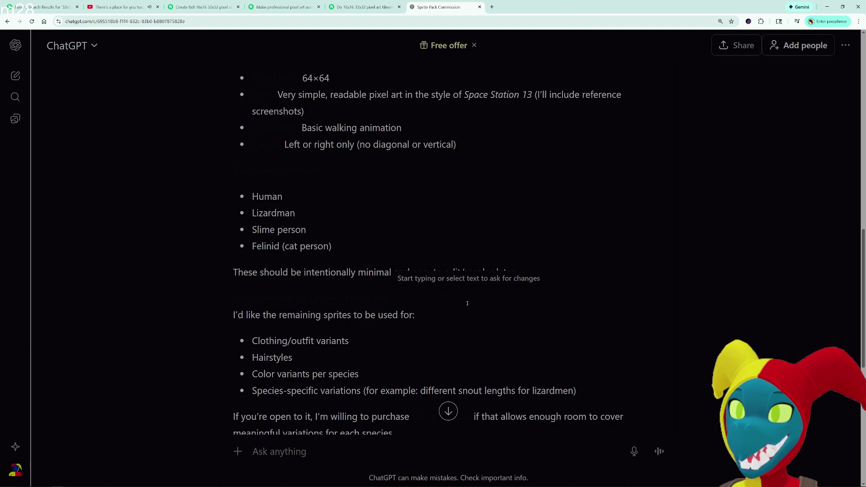
key(ctrl+Right)
key(ctrl+Right)
key(ctrl+Right)
key(Up)
key(Down)
key(Down)
key(Down)
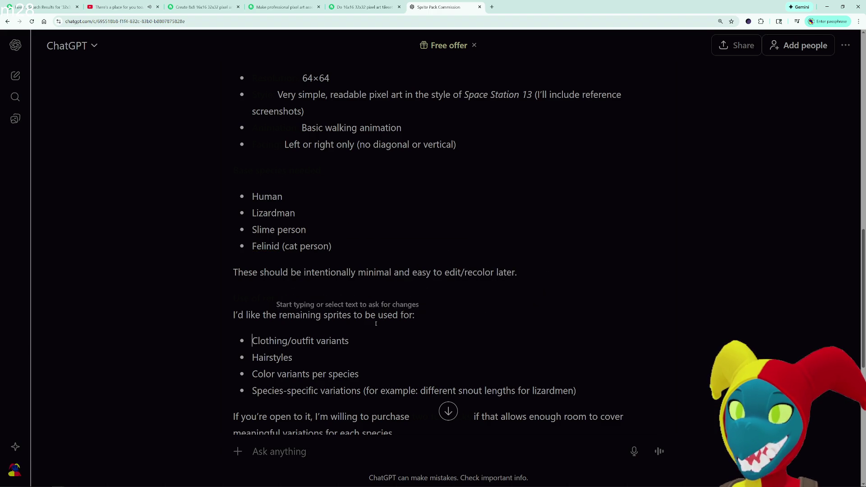
key(Home)
scroll(444, 310, down, 1)
key(Down)
key(End)
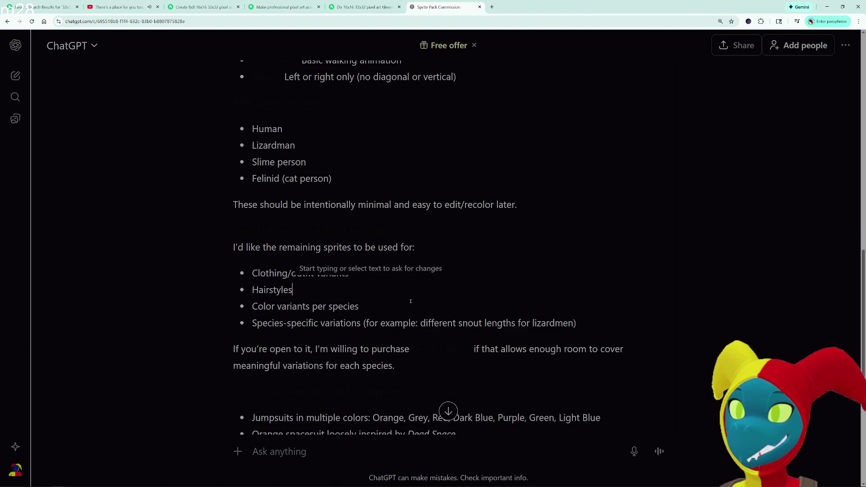
click(381, 323)
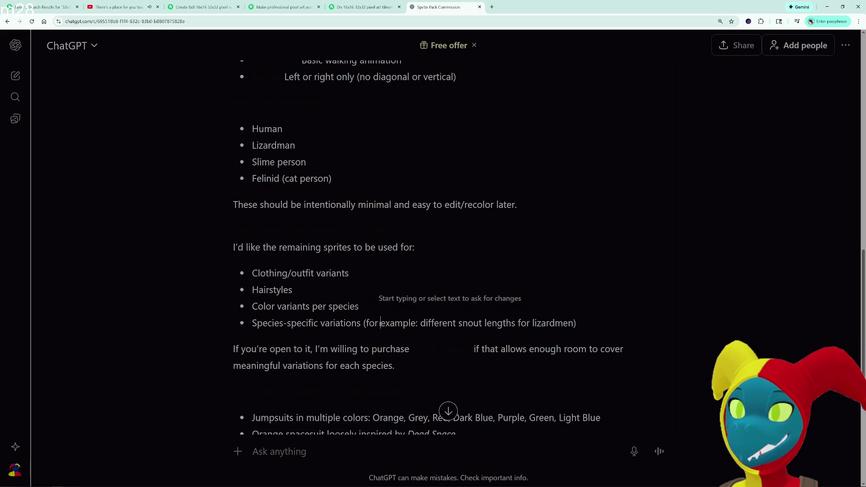
click(373, 349)
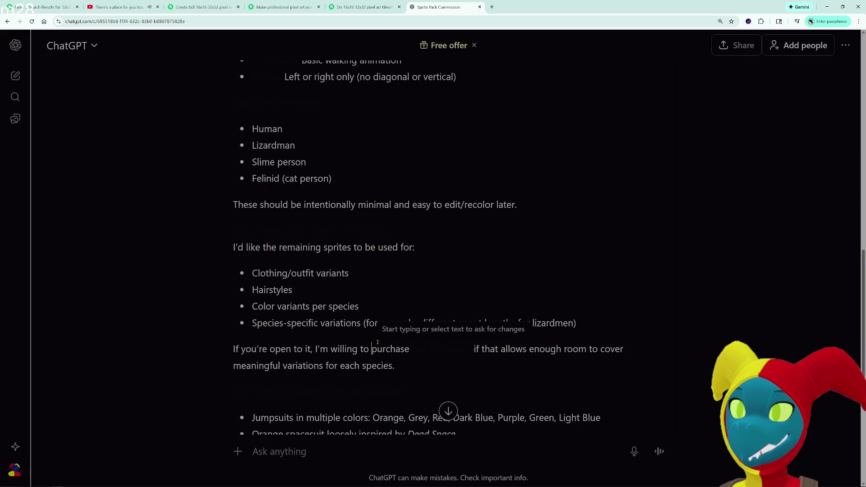
scroll(377, 342, down, 2)
click(447, 283)
mouse_move(447, 284)
mouse_down()
mouse_move(420, 283)
mouse_move(463, 286)
mouse_move(369, 286)
mouse_up()
click(364, 282)
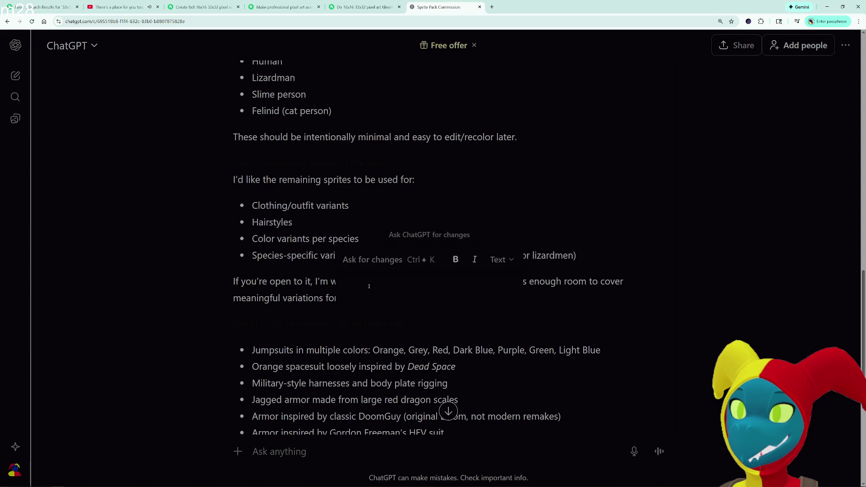
click(298, 295)
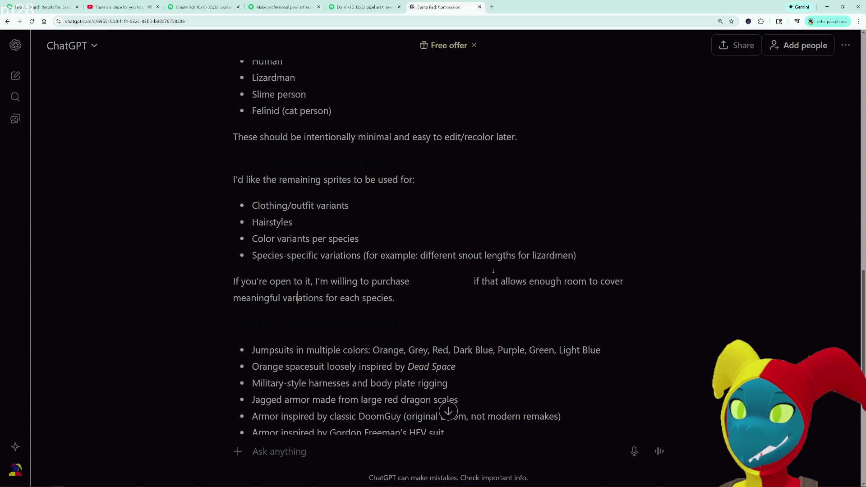
- Scroll through the rest of the editable email draft down to its closing
scroll(365, 300, down, 2)
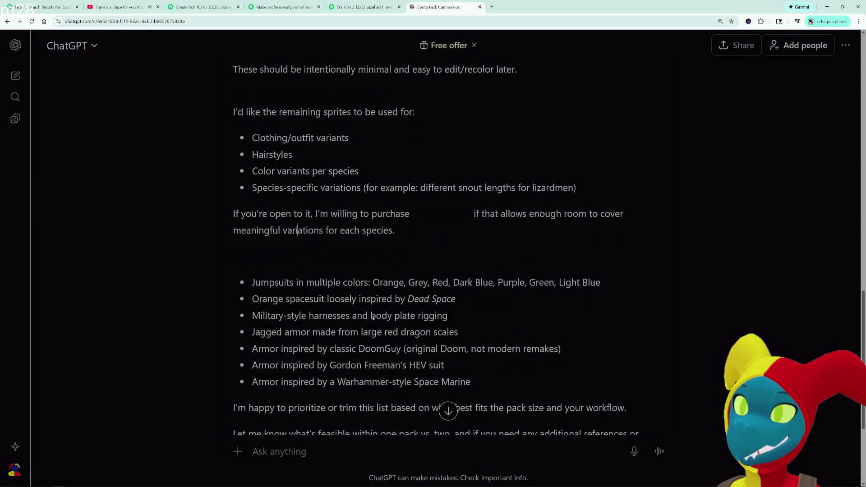
scroll(374, 317, down, 1)
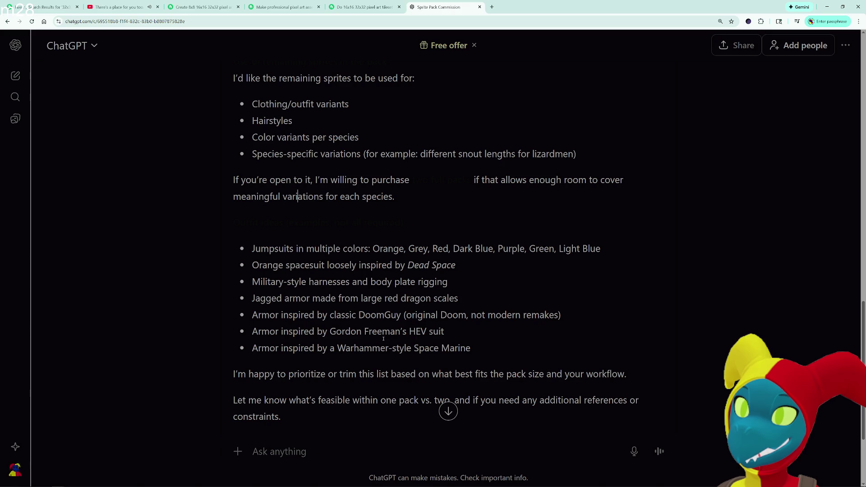
scroll(384, 339, down, 1)
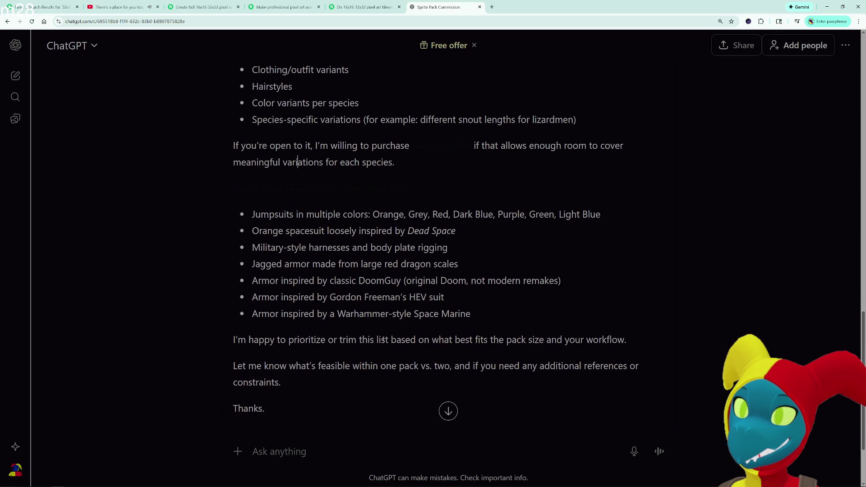
scroll(383, 340, down, 2)
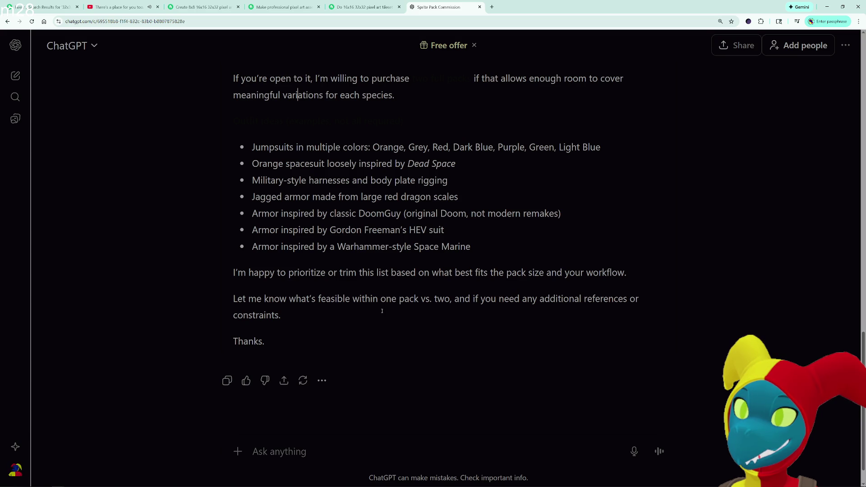
scroll(285, 319, up, 10)
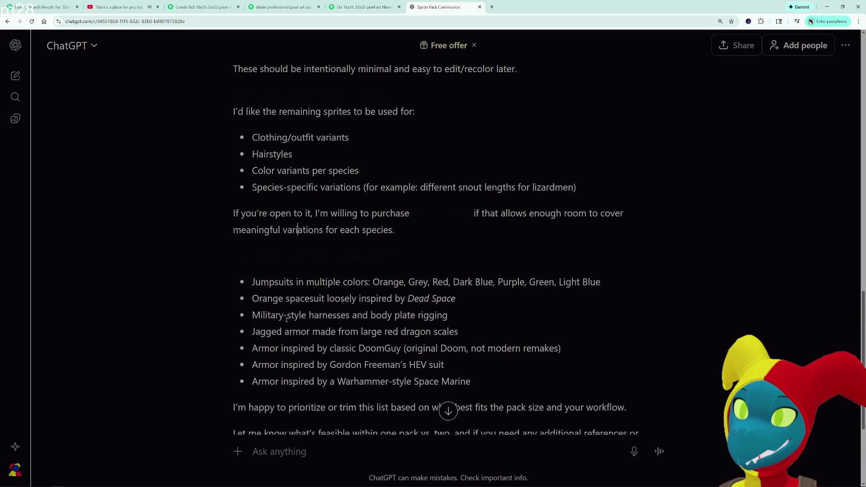
scroll(286, 320, up, 4)
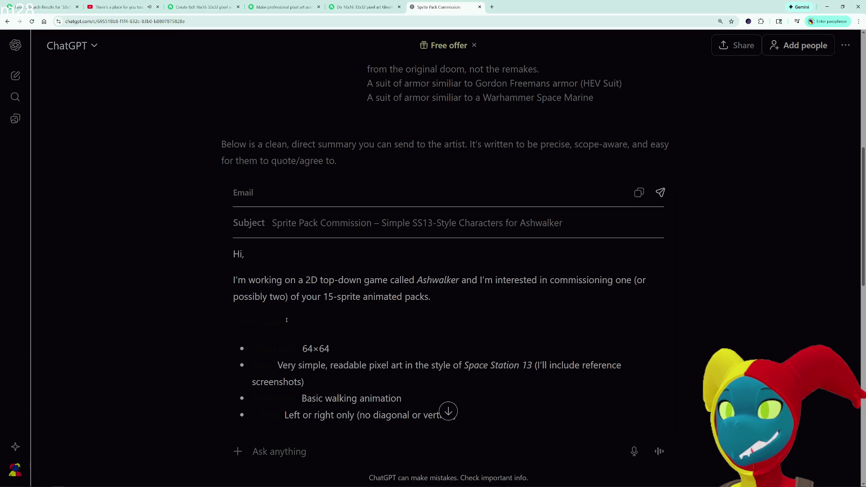
scroll(286, 320, down, 2)
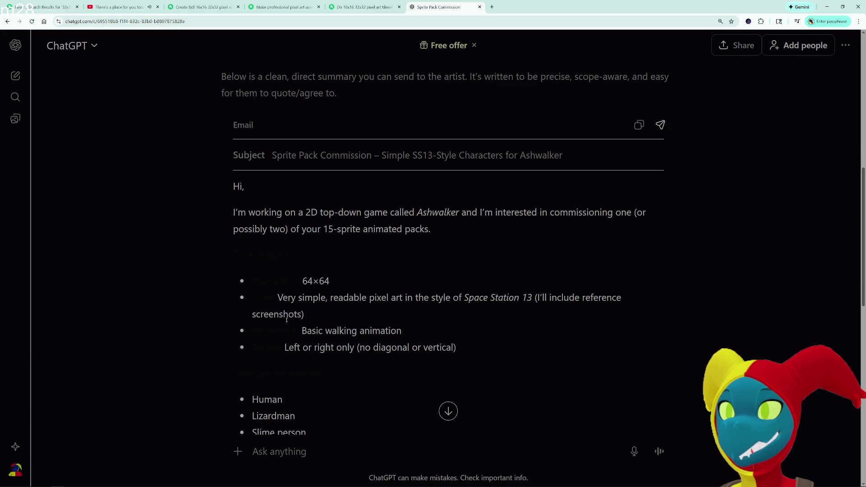
scroll(287, 320, down, 12)
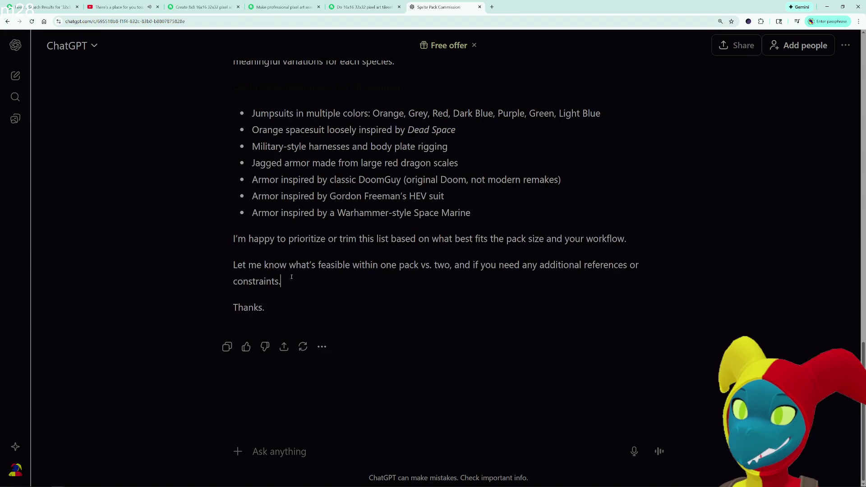
- Add a new line before the closing: 'Its important that a CCBY 4.0 lisence'
key(shift+Return)
key(shift+Return)
text(Its important that the)
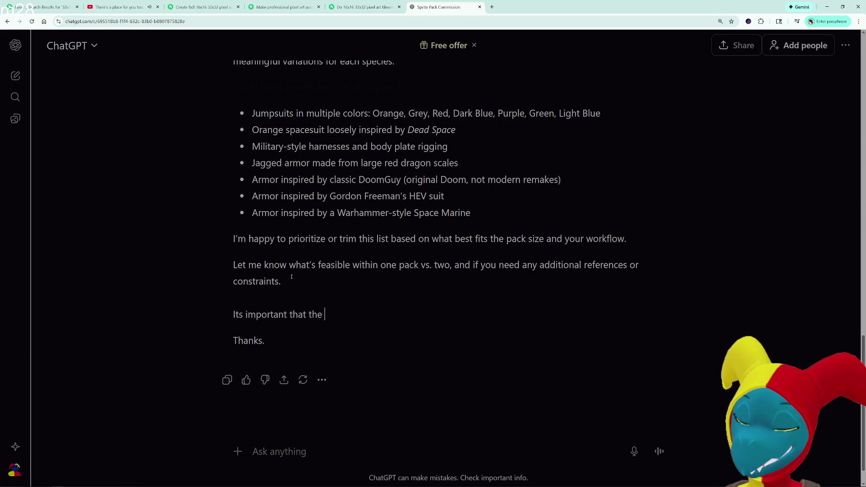
key(BackSpace)
key(BackSpace)
key(BackSpace)
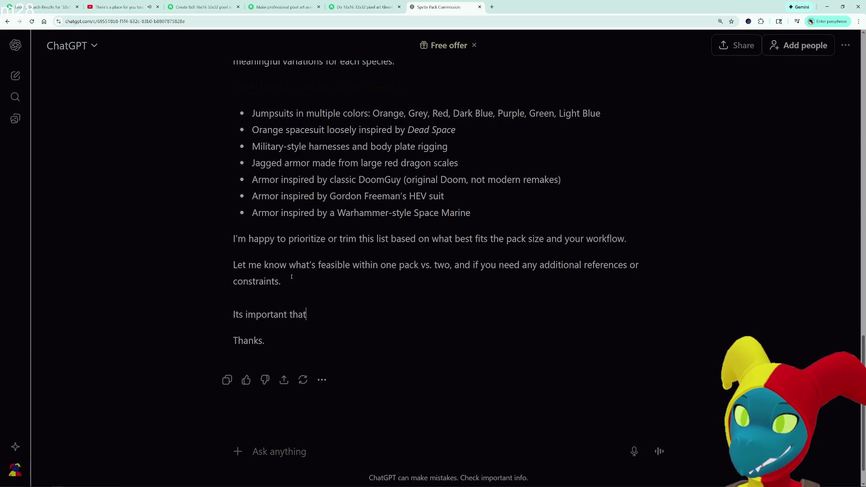
text( a )
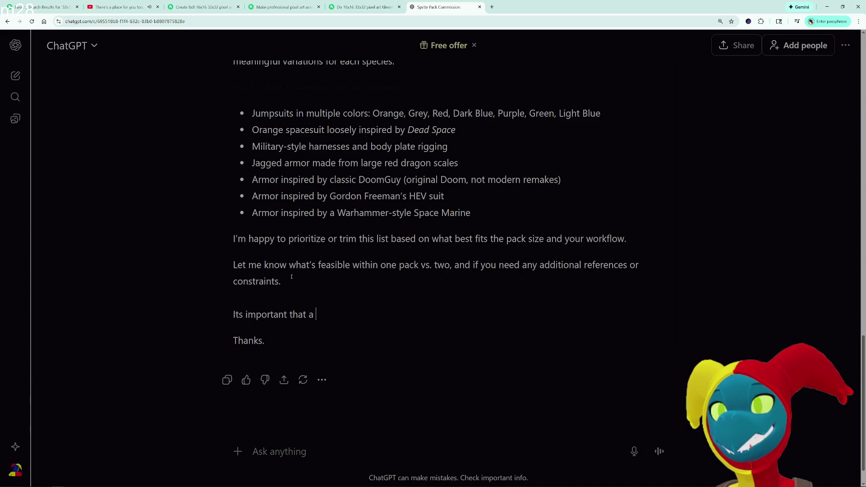
text(CCBY.)
key(BackSpace)
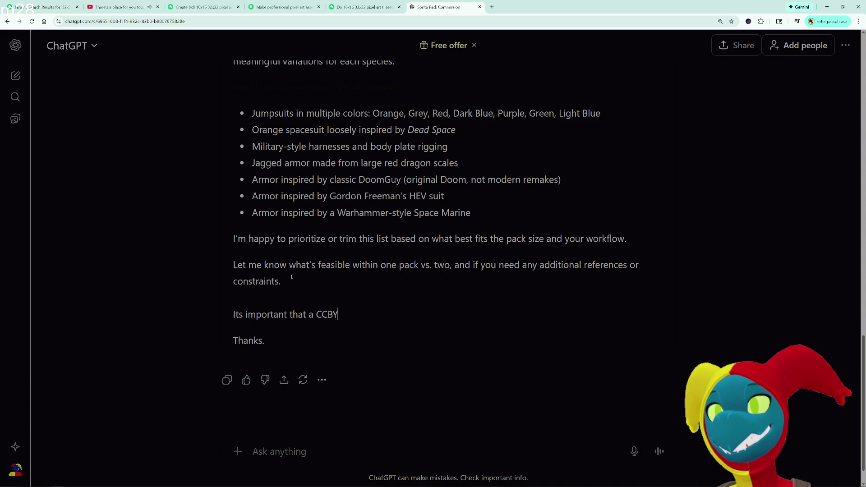
text( 4.0)
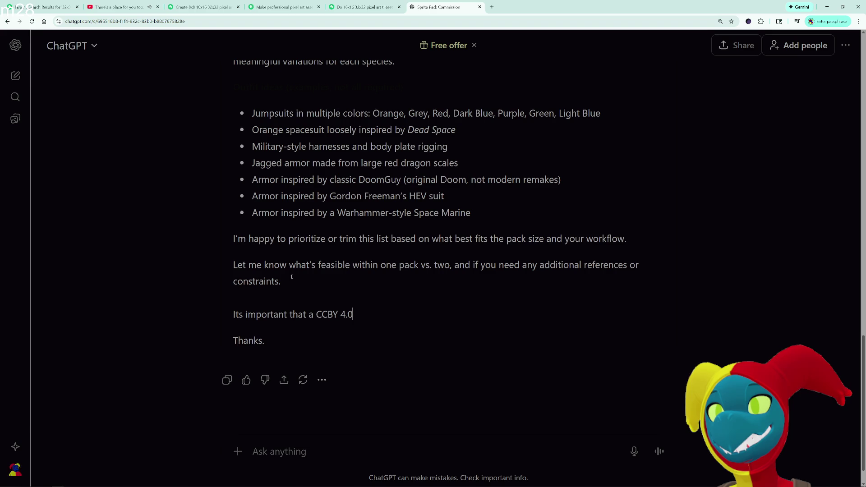
text( lisence)
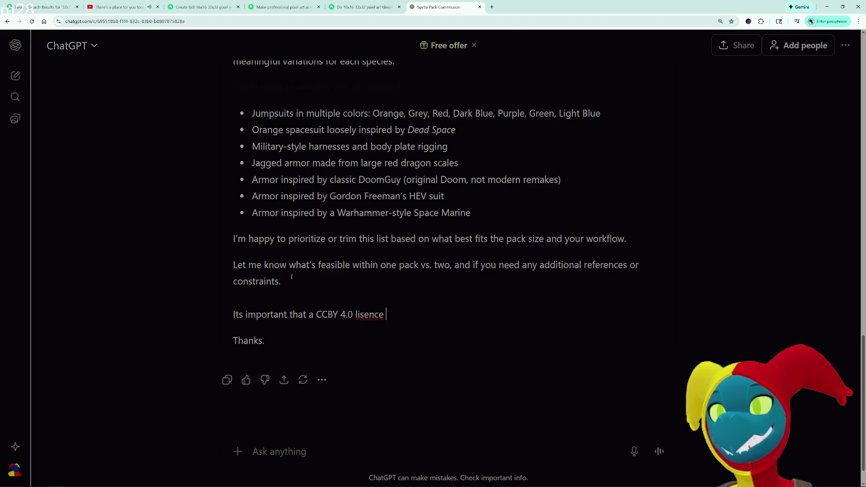
- Try spelling suggestions for 'lisence', then select the line and retype it from 'Its imp'
right_click(368, 313)
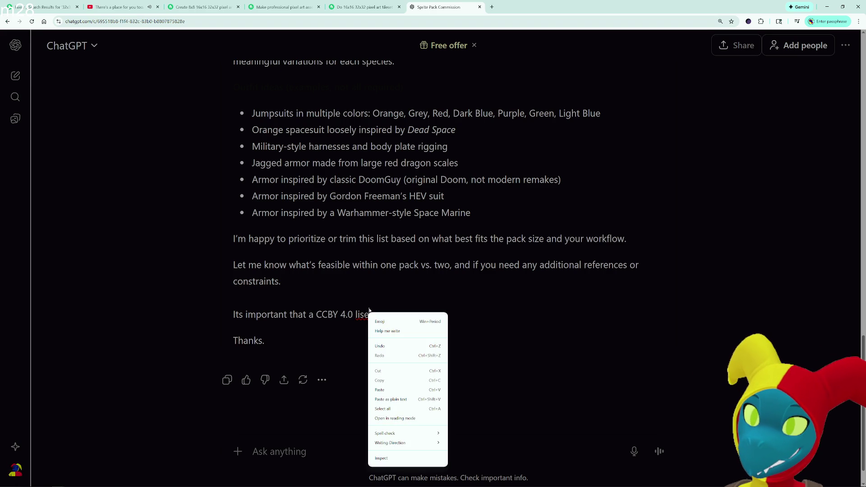
click(346, 314)
right_click(369, 315)
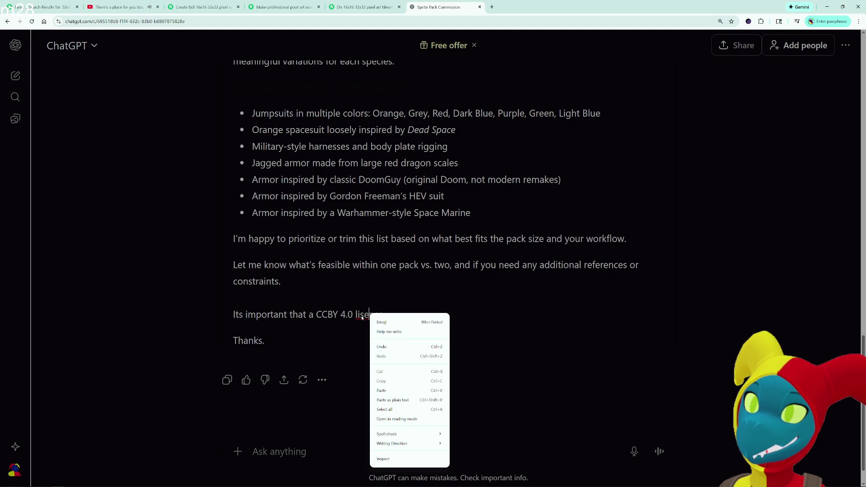
click(363, 318)
double_click(366, 315)
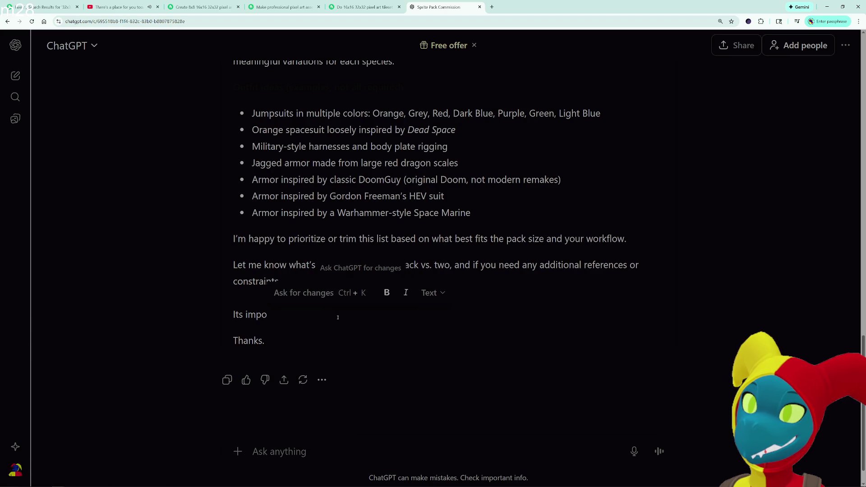
click(371, 340)
drag(387, 315, 299, 319)
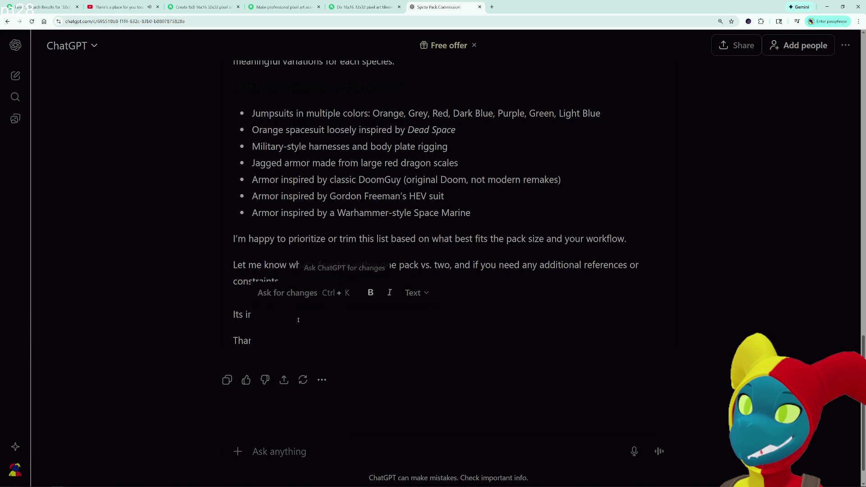
text(p)
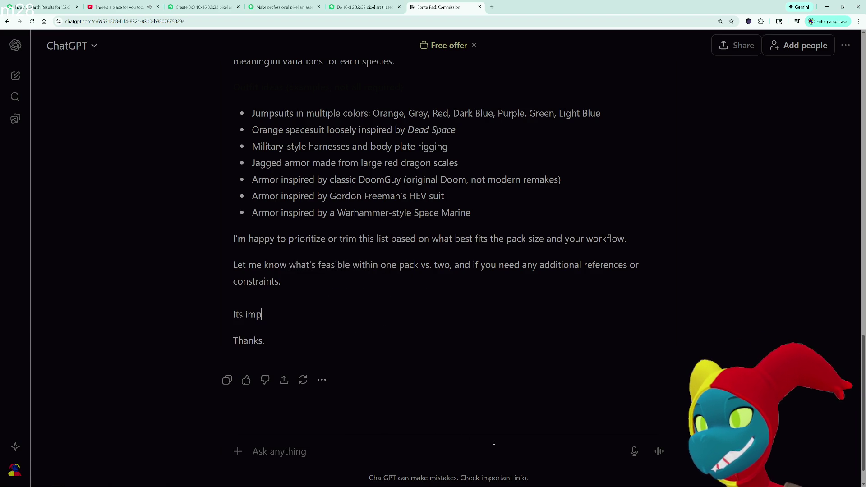
text(ortan)
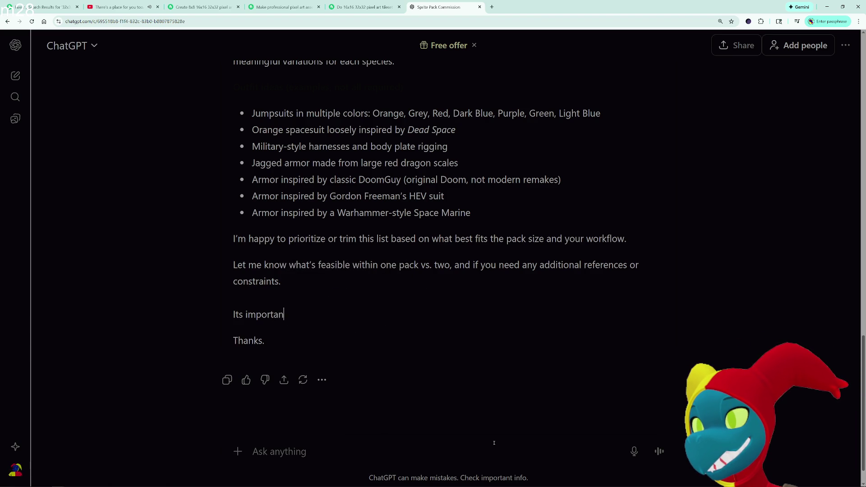
text(t that I am the )
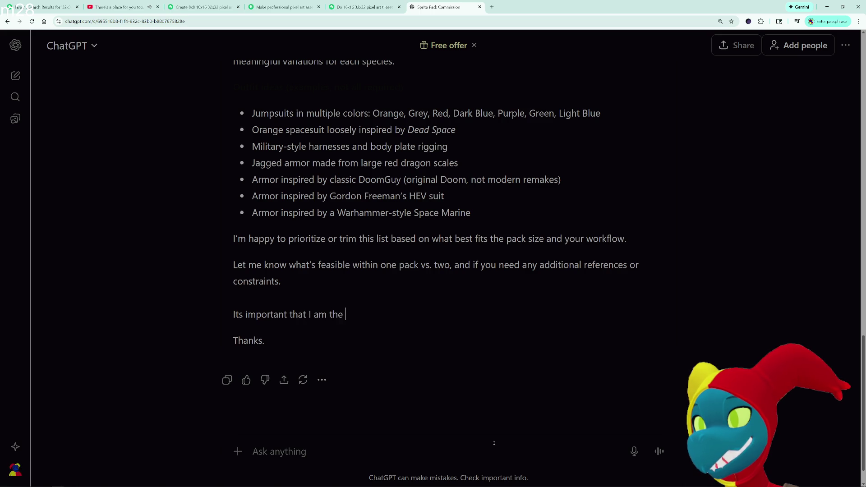
text(sole lisence holder ofr)
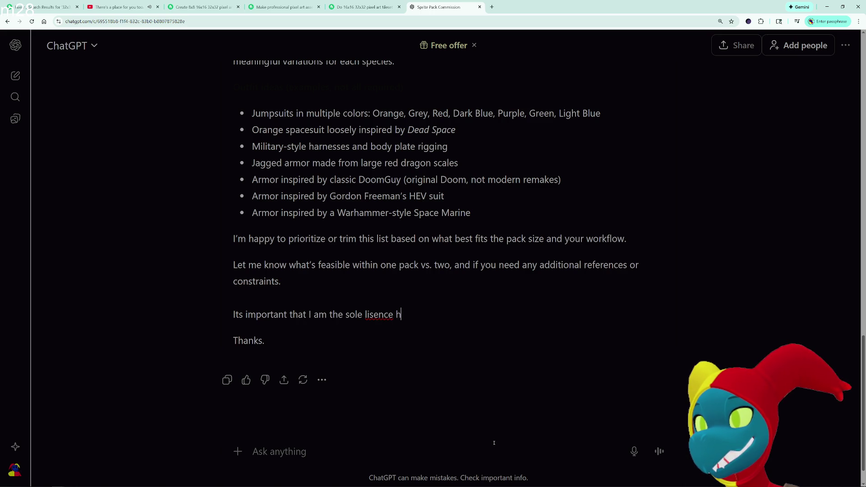
- Complete the line with 'for these pieces, or that they are made Open Source with reuse allowed for commerical use'
key(BackSpace)
key(BackSpace)
key(BackSpace)
text(for these pieces, )
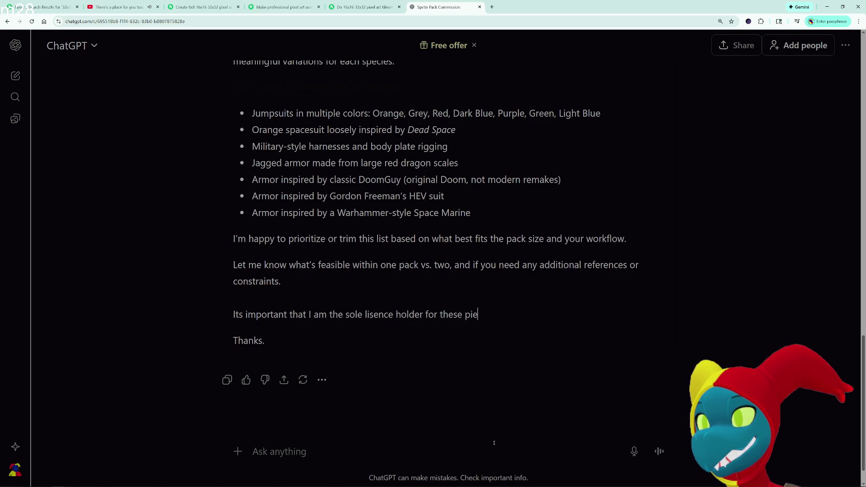
text(w)
key(BackSpace)
key(BackSpace)
key(BackSpace)
text(,o rtha)
key(BackSpace)
key(BackSpace)
key(BackSpace)
text(r that they are made )
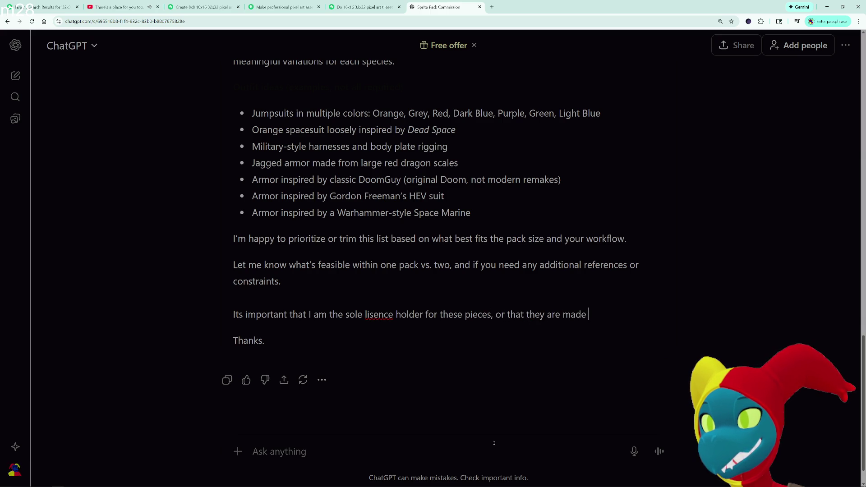
text(Open Source )
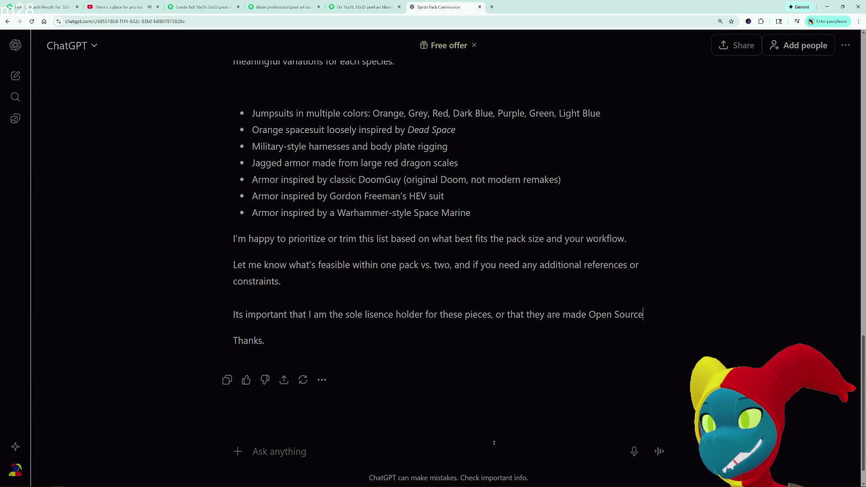
text(with re)
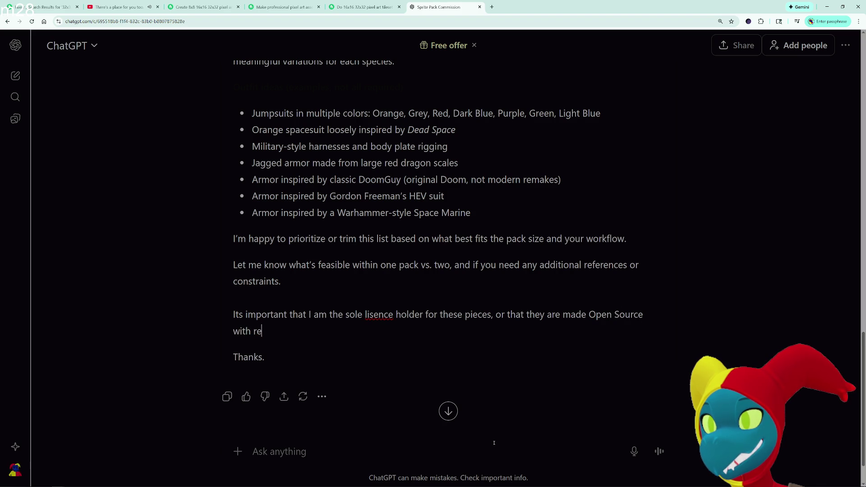
text(use allowed for comme)
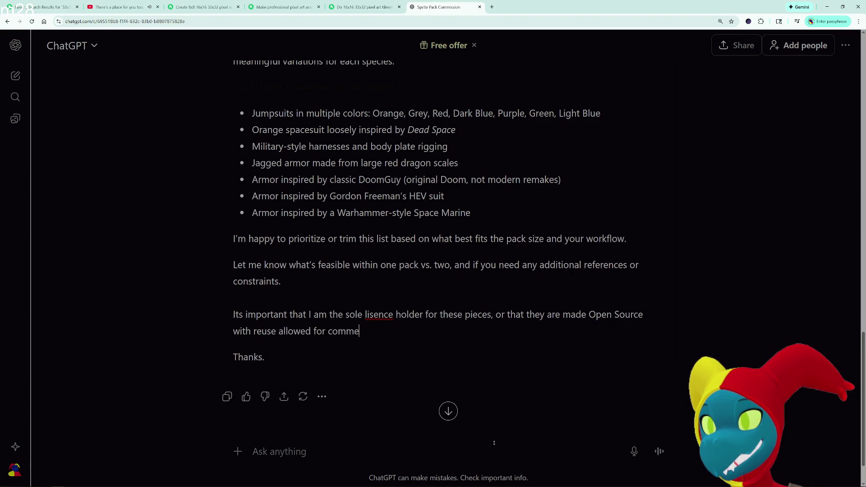
text(rical use)
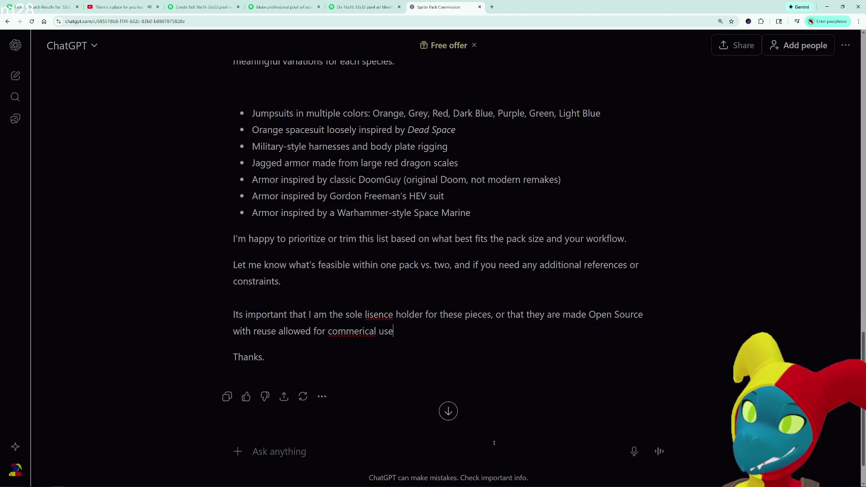
- Select and delete the hand-typed licensing paragraph
drag(392, 331, 234, 314)
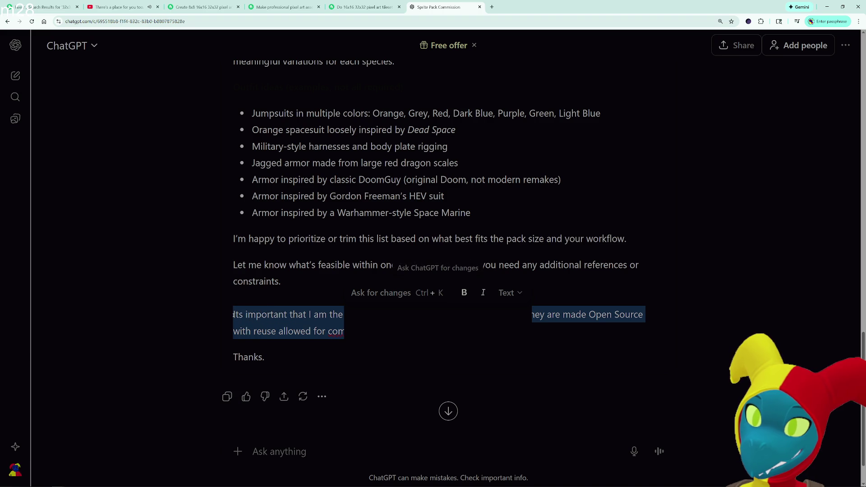
click(391, 294)
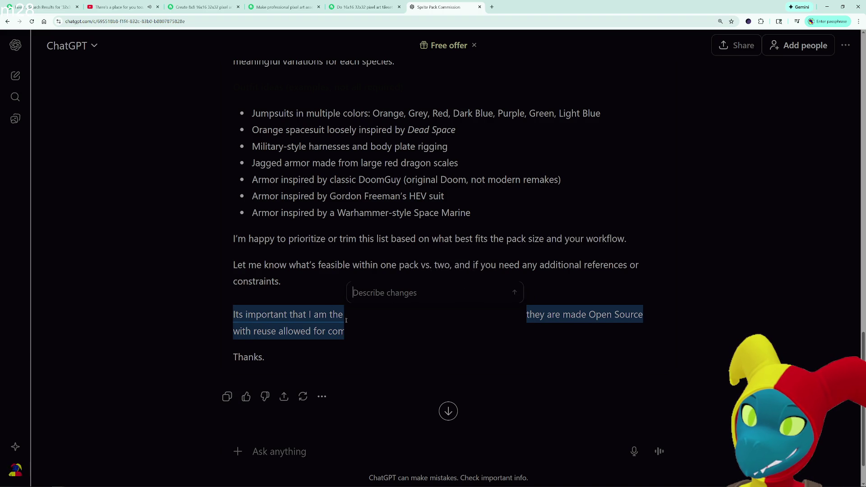
click(363, 326)
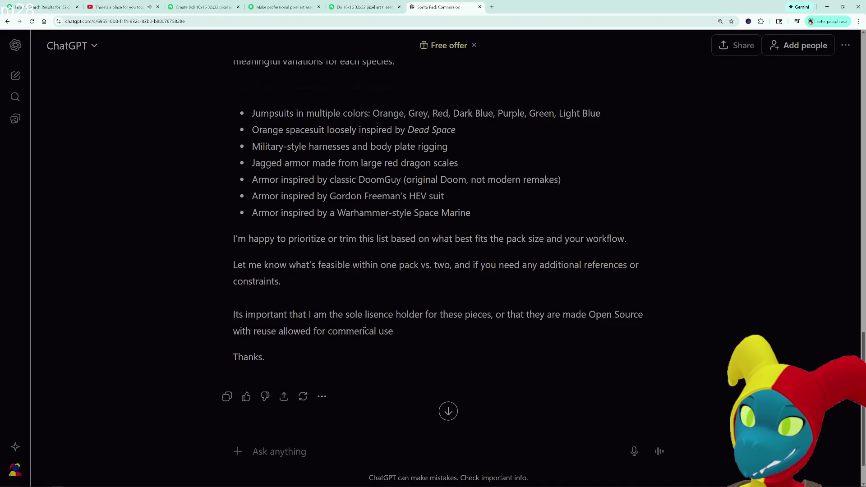
drag(395, 330, 234, 316)
key(BackSpace)
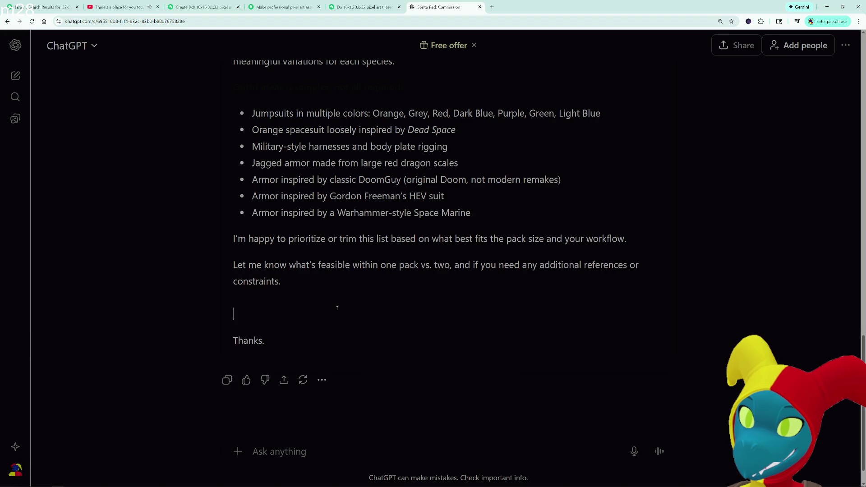
text(c)
- Paste the licensing rewrite request into Ask for changes on the empty line and submit it
drag(234, 315, 229, 314)
click(290, 295)
key(ctrl+v)
key(Return)
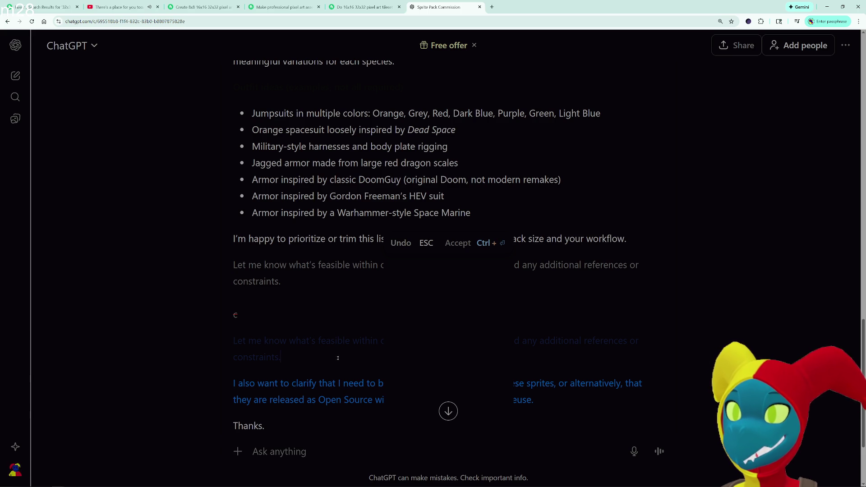
scroll(337, 357, down, 3)
mouse_move(328, 264)
mouse_down()
mouse_move(564, 266)
mouse_move(572, 274)
mouse_up()
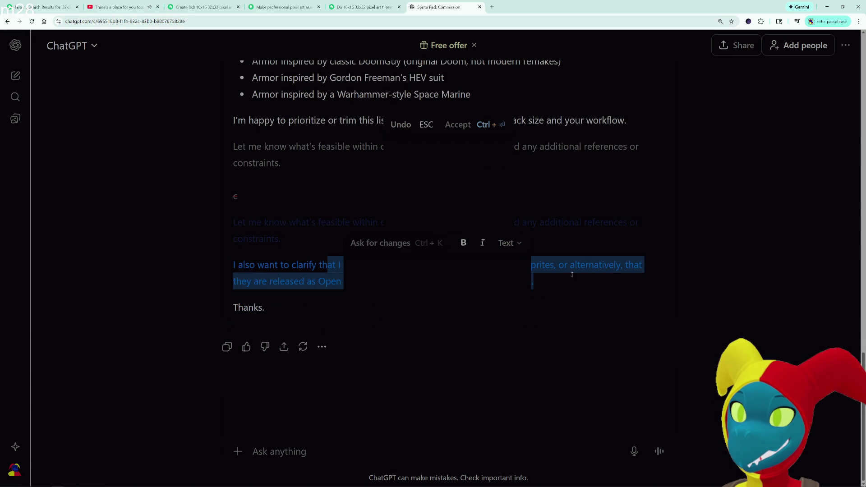
right_click(655, 162)
click(749, 21)
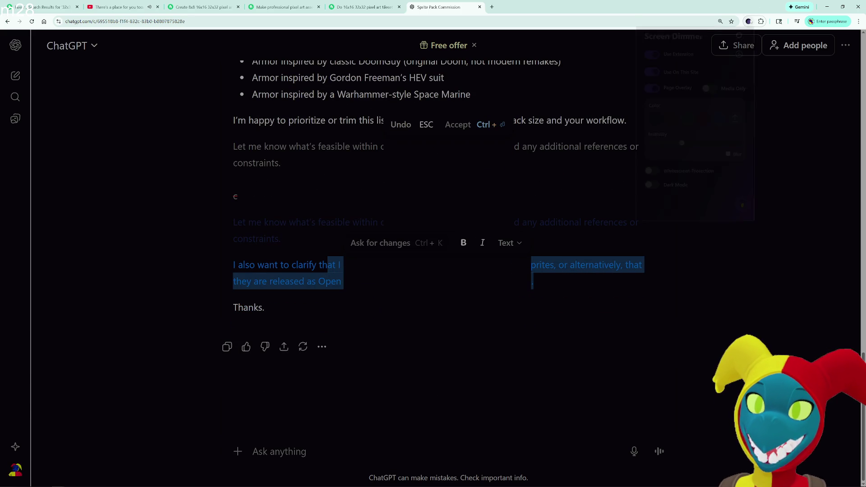
- Turn off Screen Dimmer's Page Overlay and reset its settings to defaults
click(656, 90)
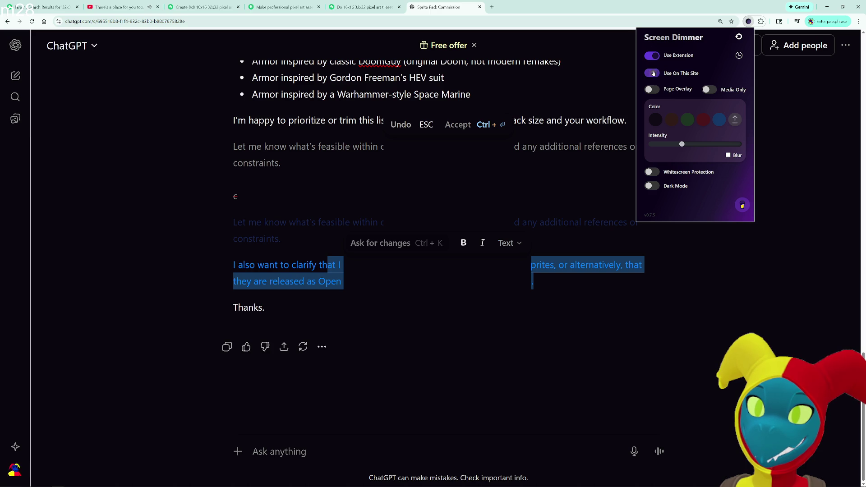
click(739, 37)
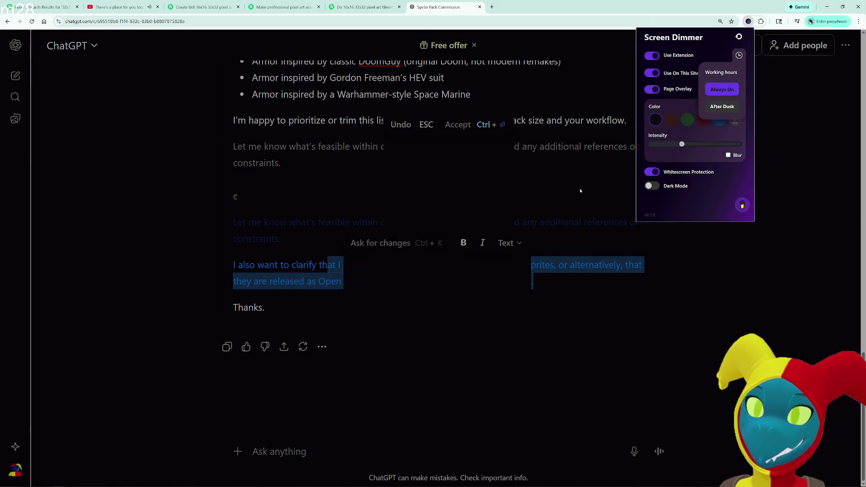
click(494, 181)
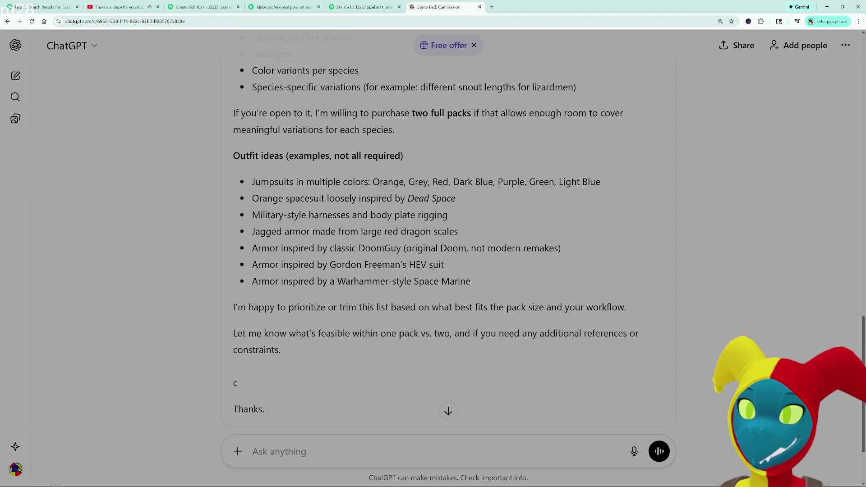
- Resubmit the licensing rewrite request for the stray 'c' line, then return to the Fiverr gig page
scroll(522, 251, down, 2)
key(Return)
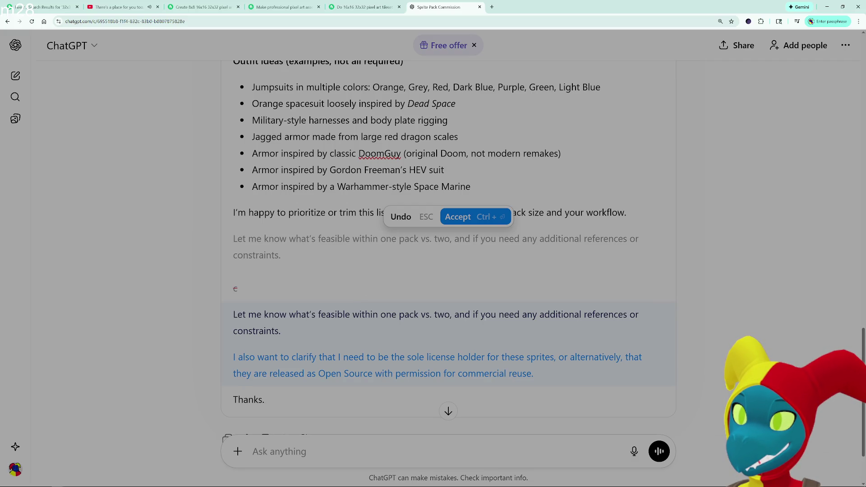
scroll(333, 319, down, 2)
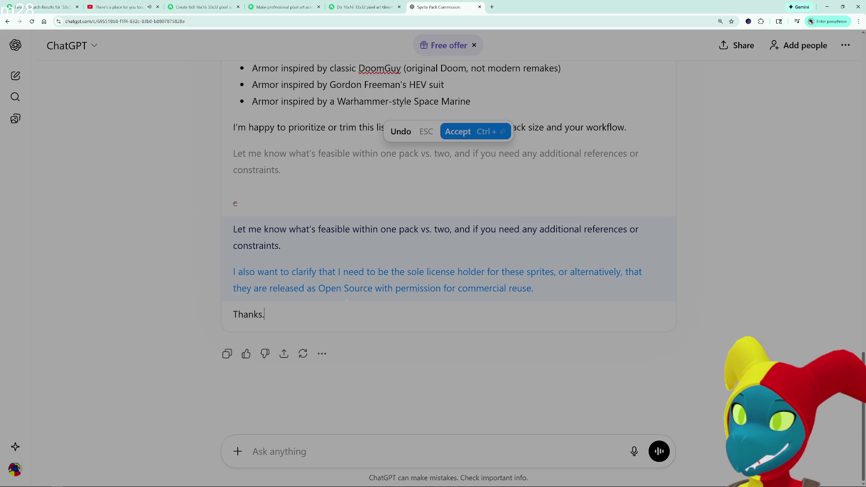
key(alt+Tab)
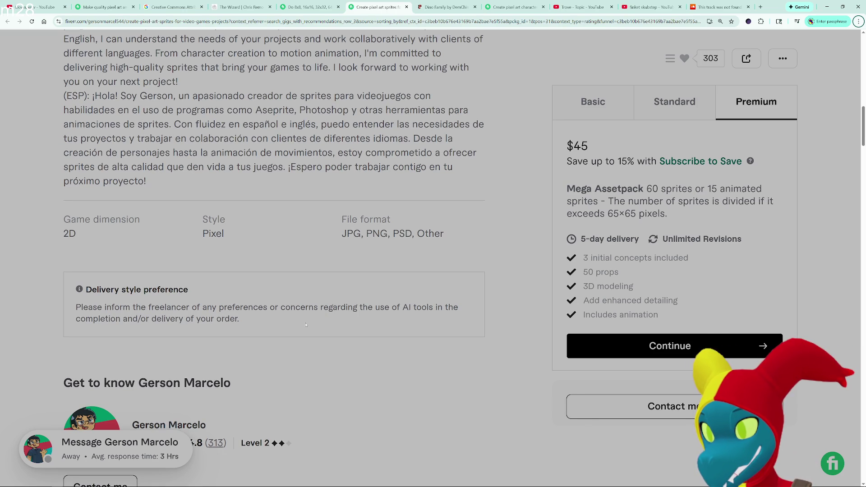
- Scroll the pixel art sprites gig to view the $45 Premium package beside the Christmas sprite sheet sample
scroll(306, 325, down, 7)
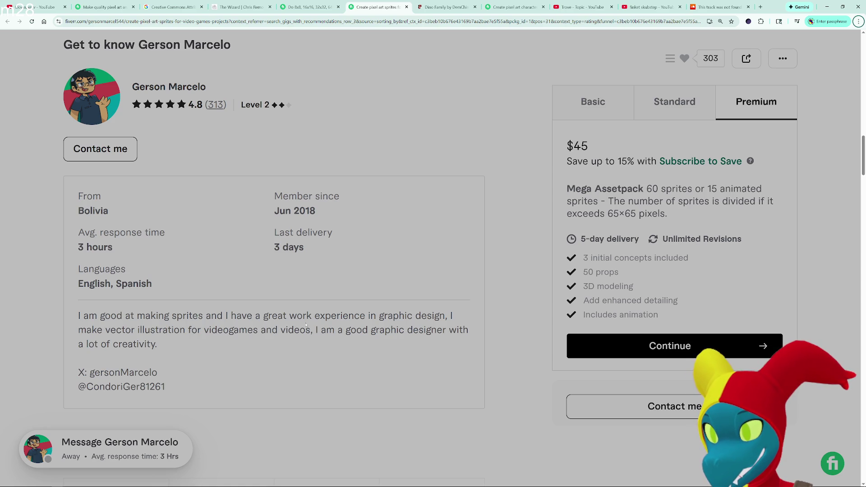
scroll(274, 216, down, 6)
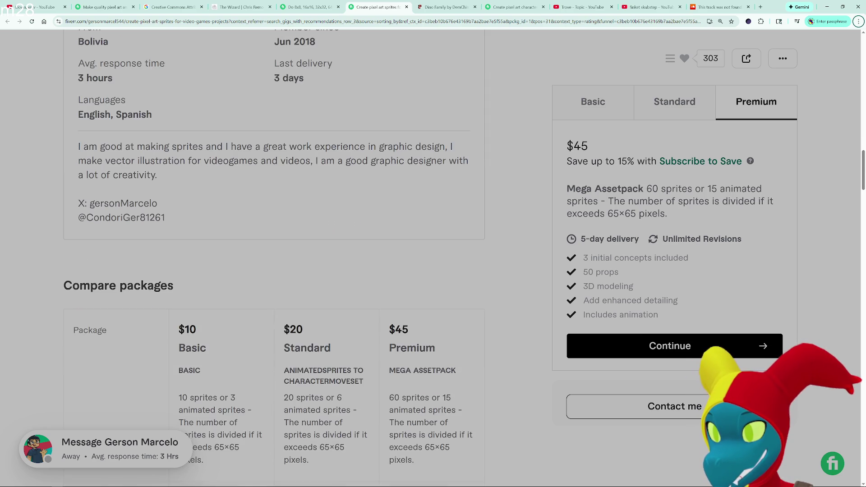
scroll(275, 257, down, 10)
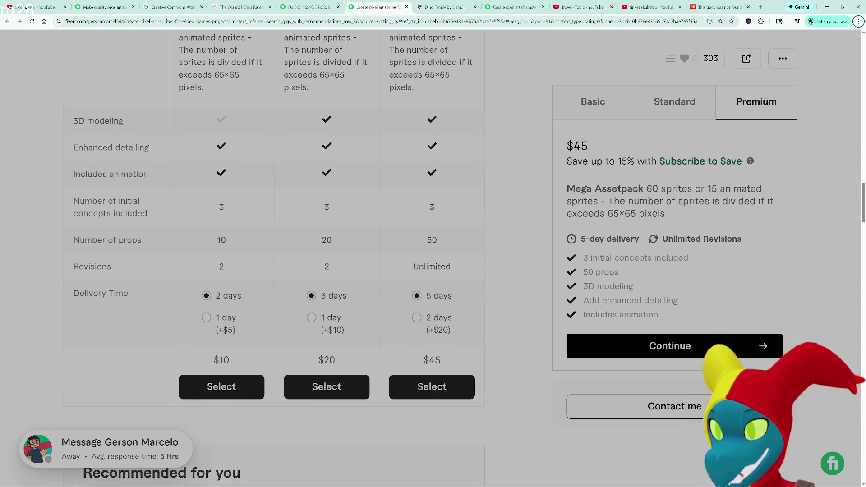
scroll(274, 257, up, 20)
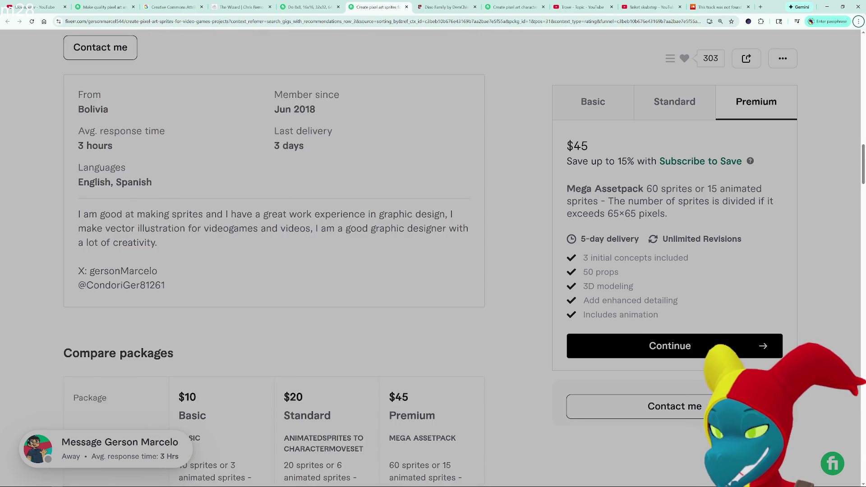
scroll(344, 343, up, 10)
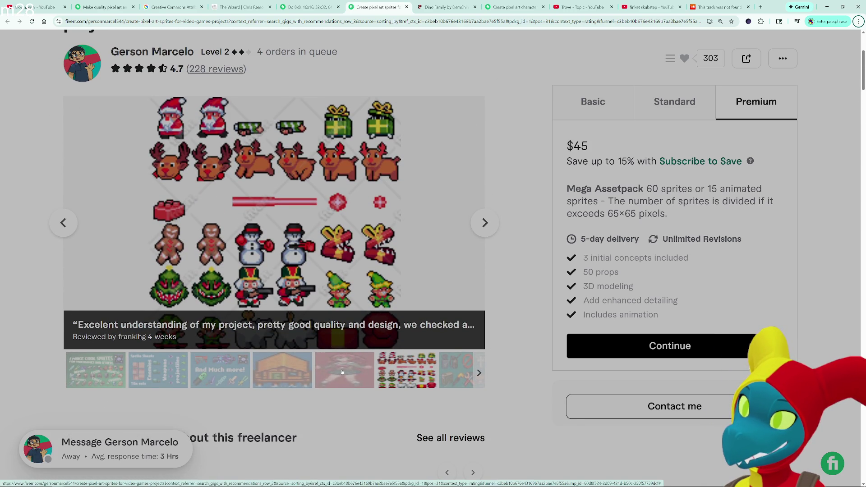
- Browse the girl, Christmas, tools and instruments sprite samples, ending on the space sprite sheet
click(342, 371)
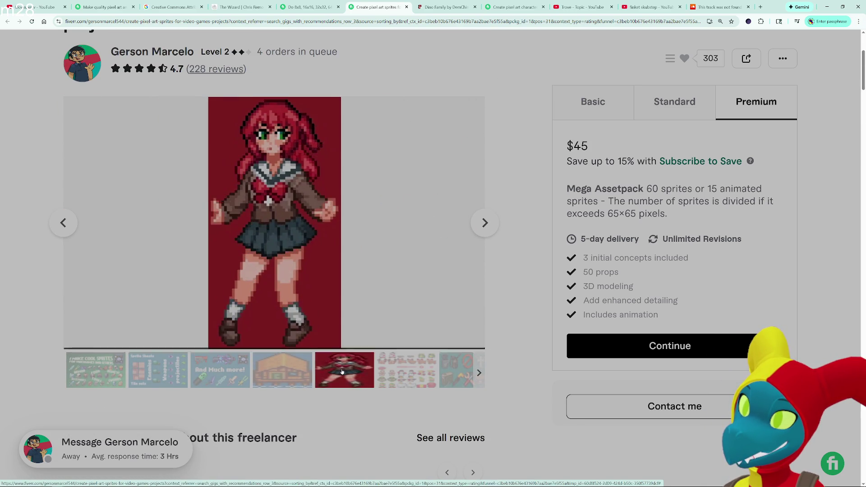
click(380, 370)
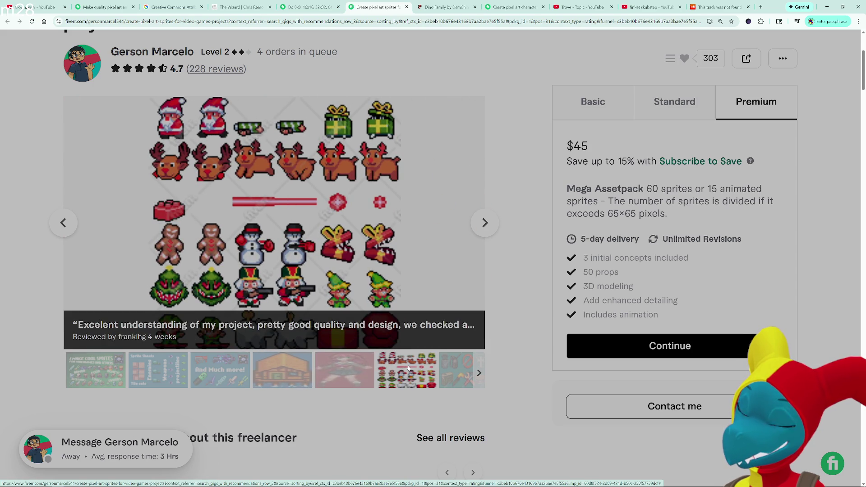
click(454, 371)
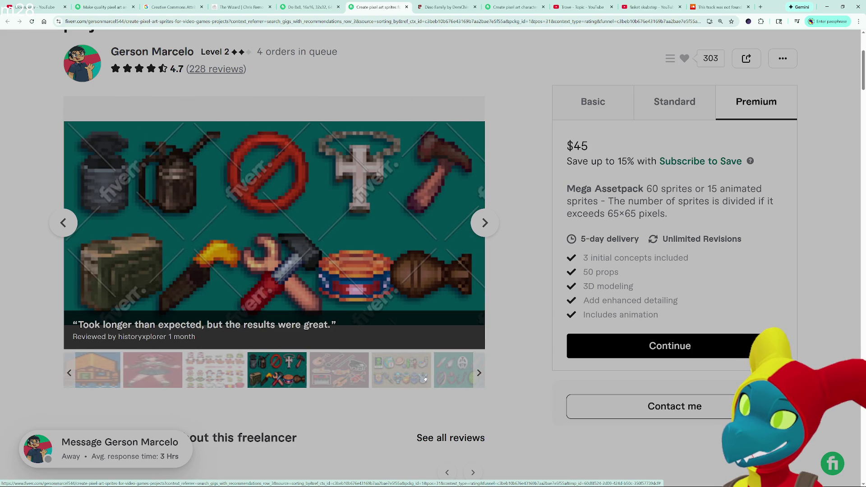
click(376, 376)
click(461, 370)
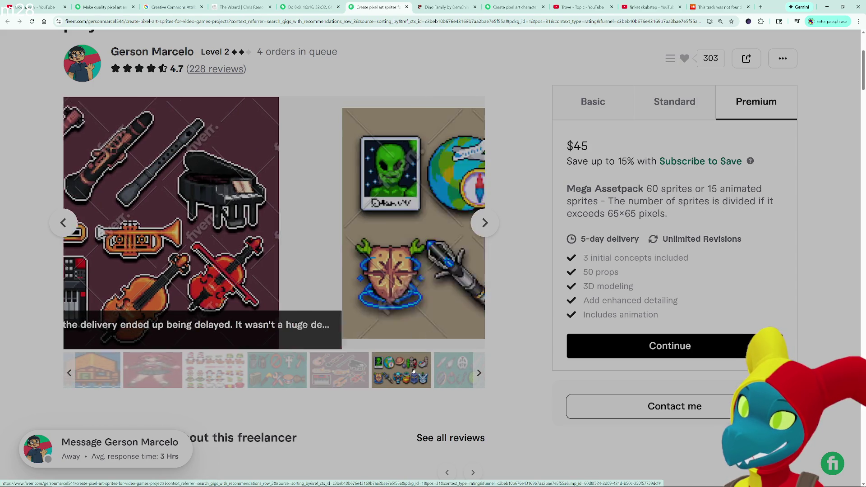
click(380, 375)
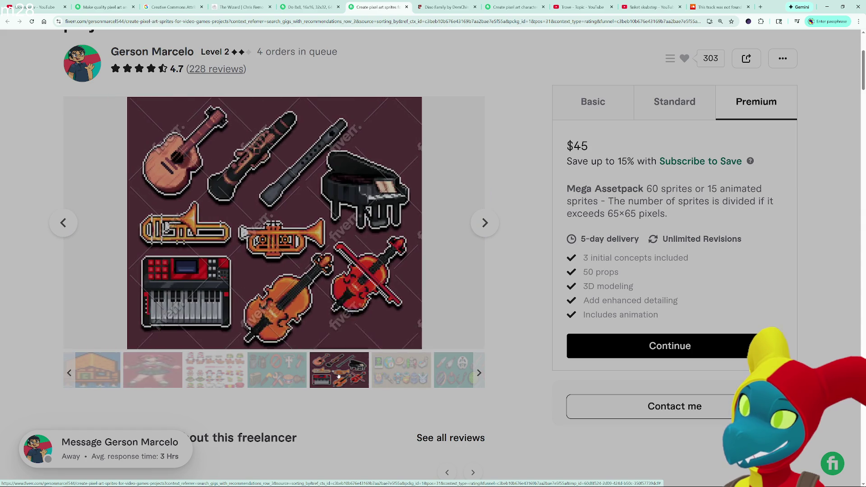
click(381, 376)
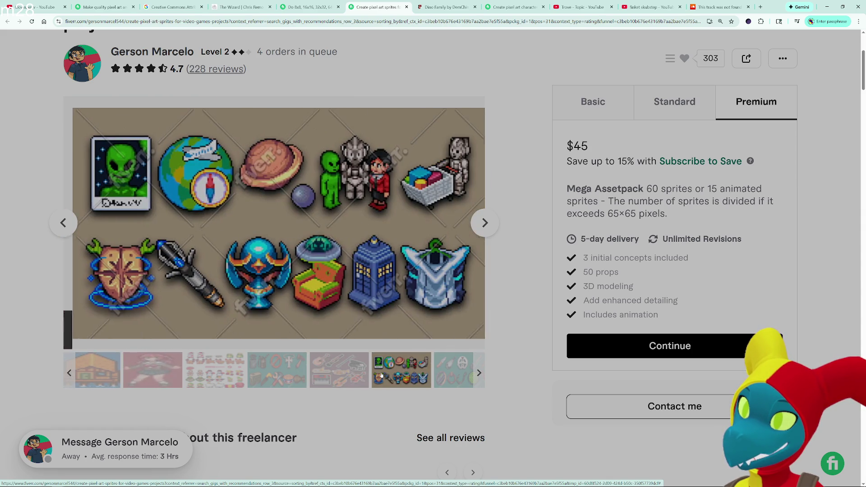
scroll(381, 380, down, 10)
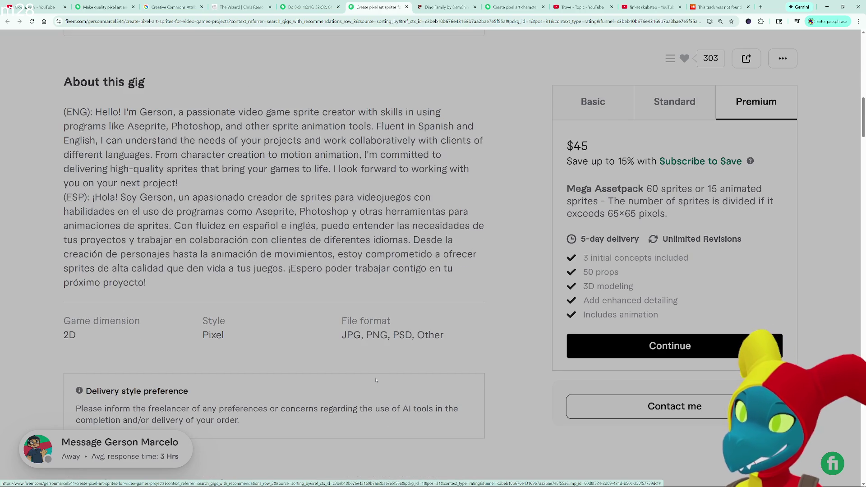
- Review the About section, seller profile and $10/$20/$45 package comparison, then bring up the window switcher
scroll(377, 381, down, 2)
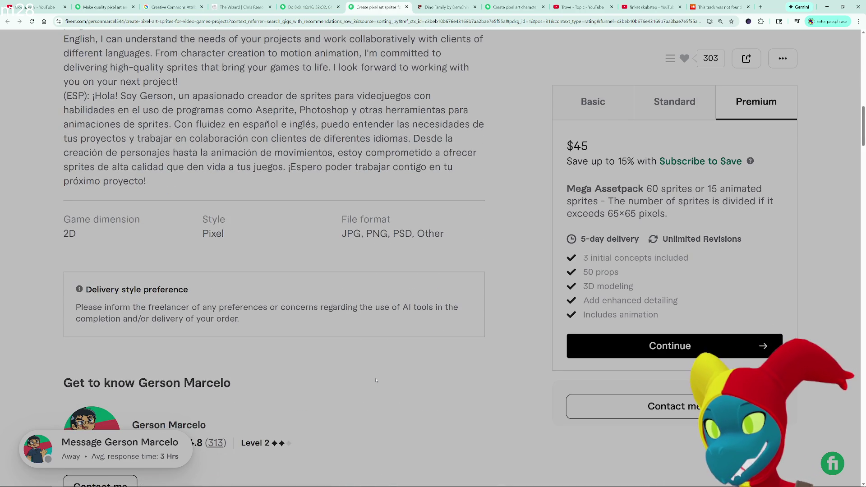
scroll(377, 380, up, 5)
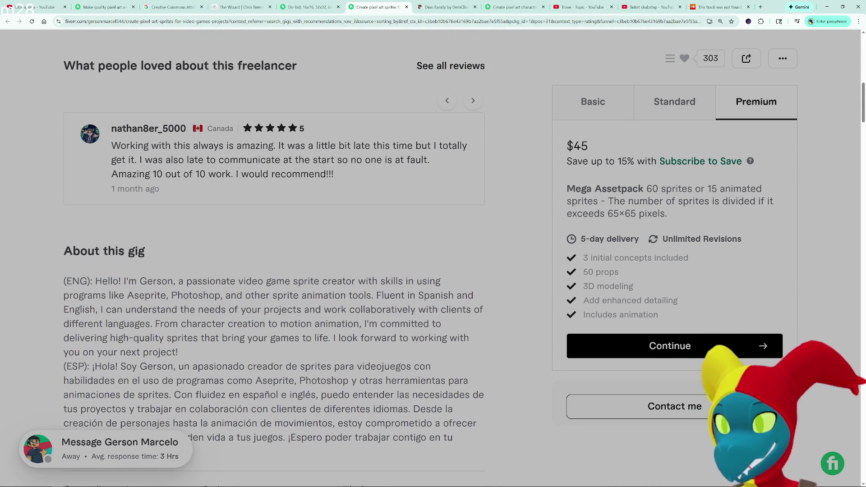
scroll(274, 253, down, 2)
scroll(377, 381, down, 13)
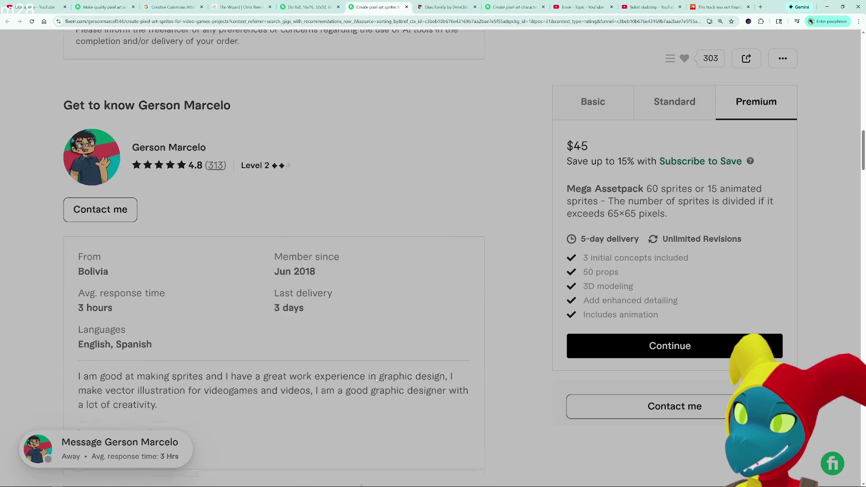
scroll(377, 381, down, 8)
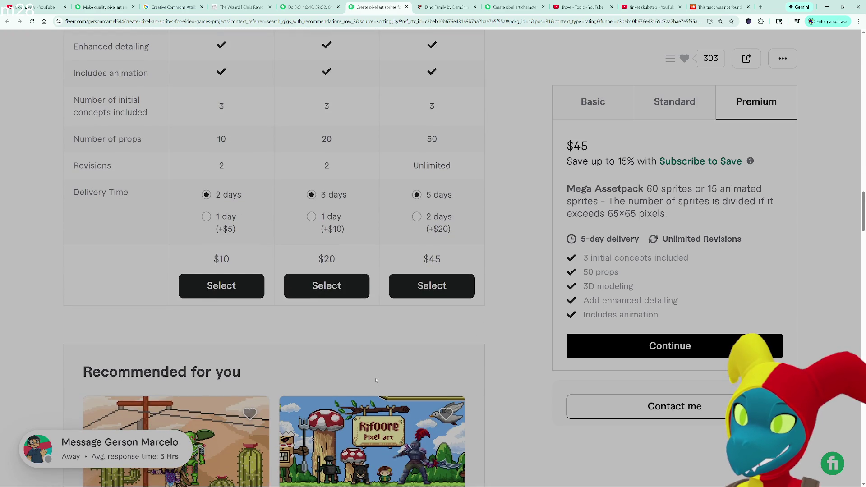
scroll(377, 380, up, 3)
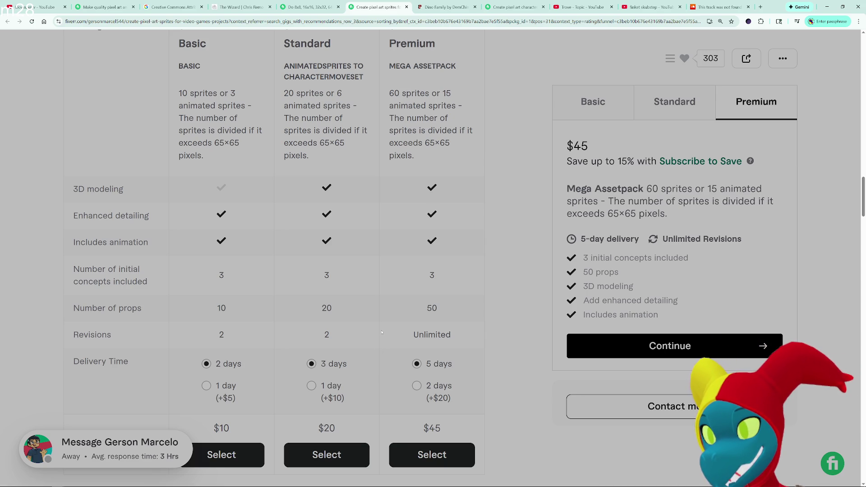
scroll(382, 332, down, 7)
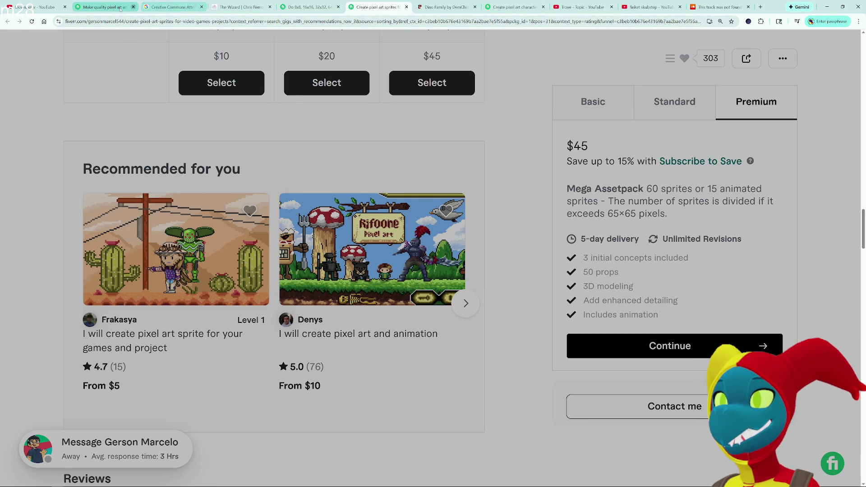
key(alt+Tab)
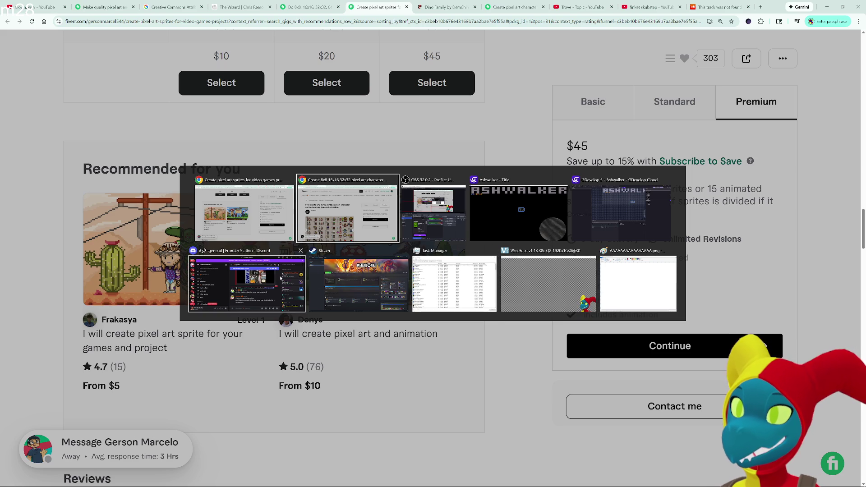
- Return to the Sprite Pack Commission conversation in Chrome and scroll up to the email's Facing line
click(374, 225)
click(437, 7)
scroll(471, 221, down, 2)
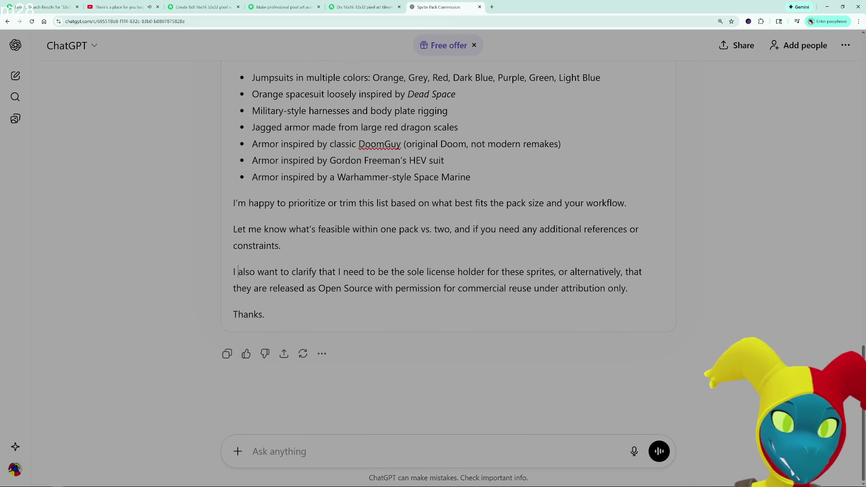
scroll(475, 221, up, 2)
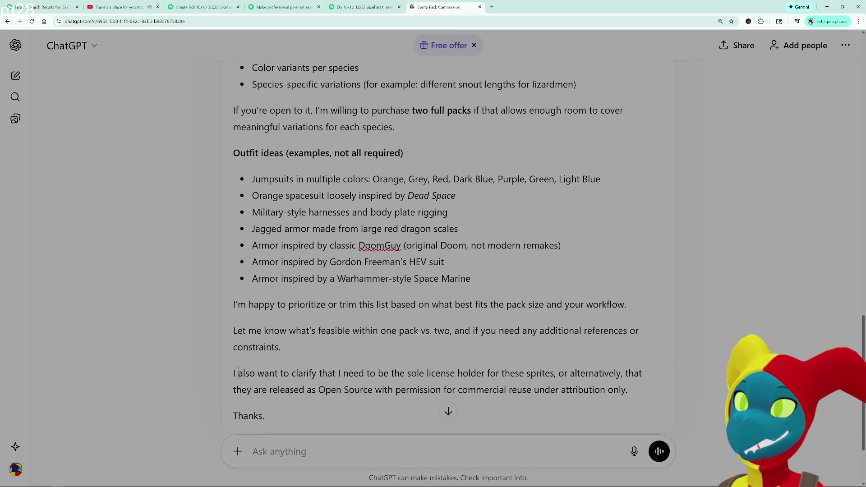
scroll(367, 297, down, 2)
scroll(368, 297, up, 8)
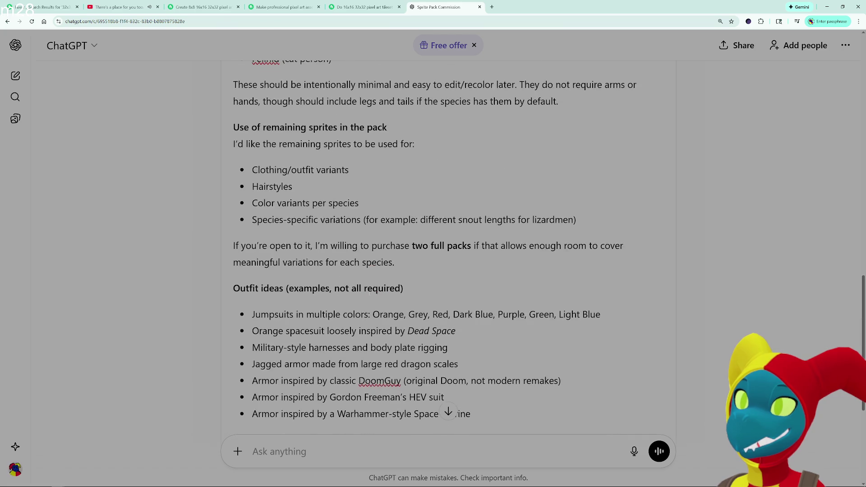
scroll(367, 297, up, 1)
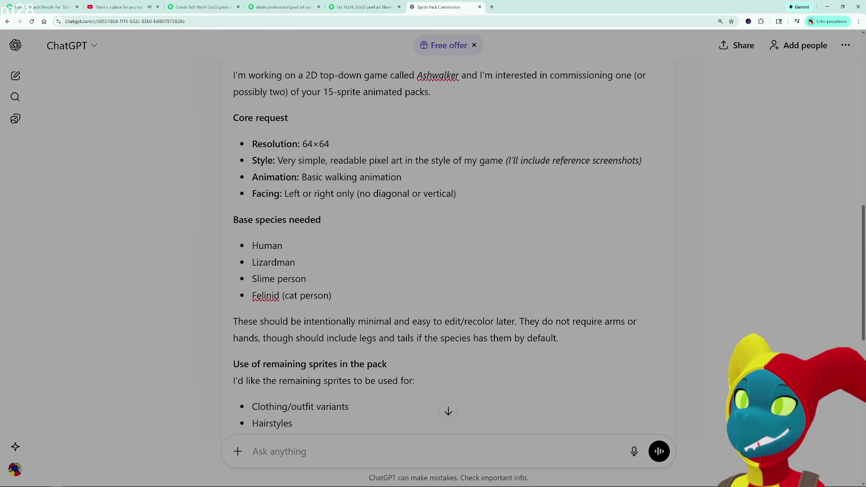
scroll(390, 272, up, 1)
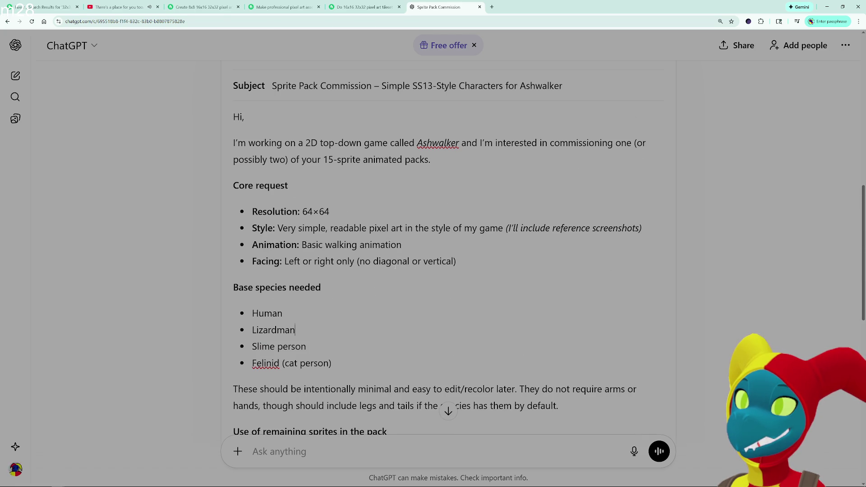
- Delete "(no diagonal or vertical)" and "only" so the Facing line reads "Left or right"
mouse_move(456, 261)
mouse_down()
mouse_move(321, 289)
mouse_move(357, 261)
mouse_up()
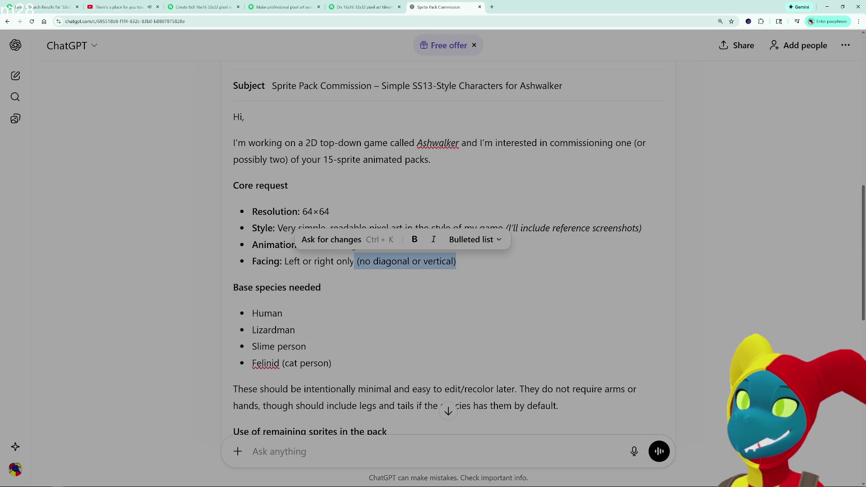
key(BackSpace)
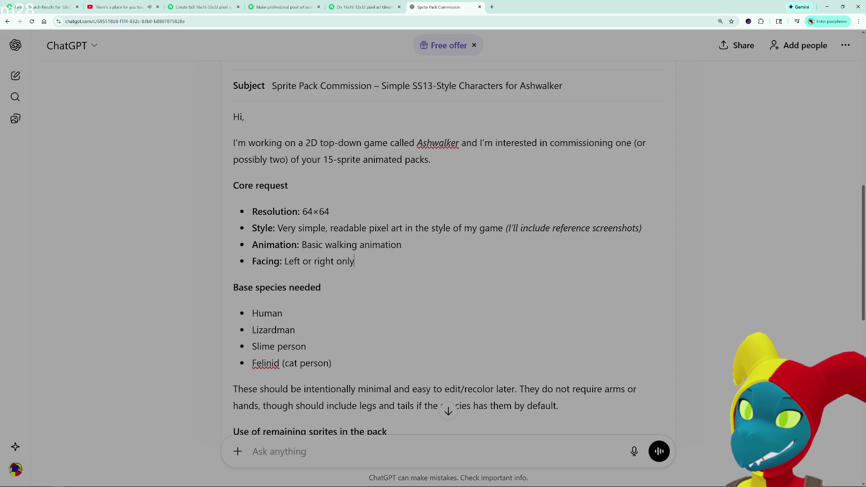
double_click(343, 262)
key(BackSpace)
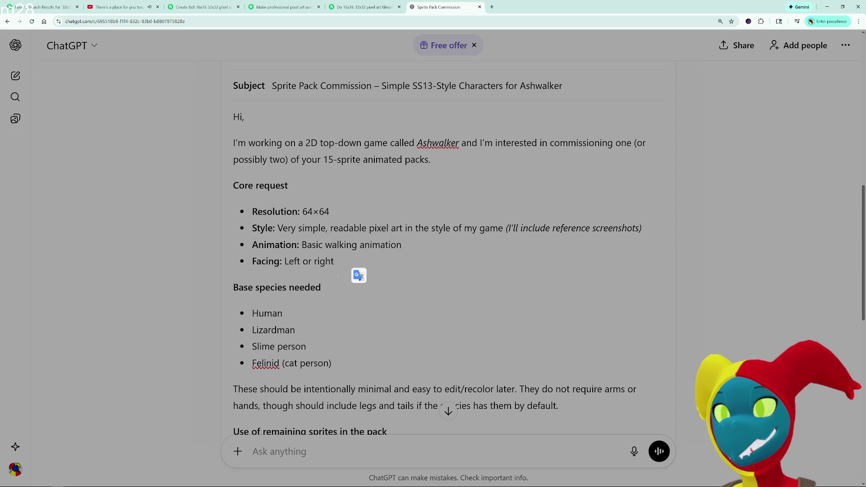
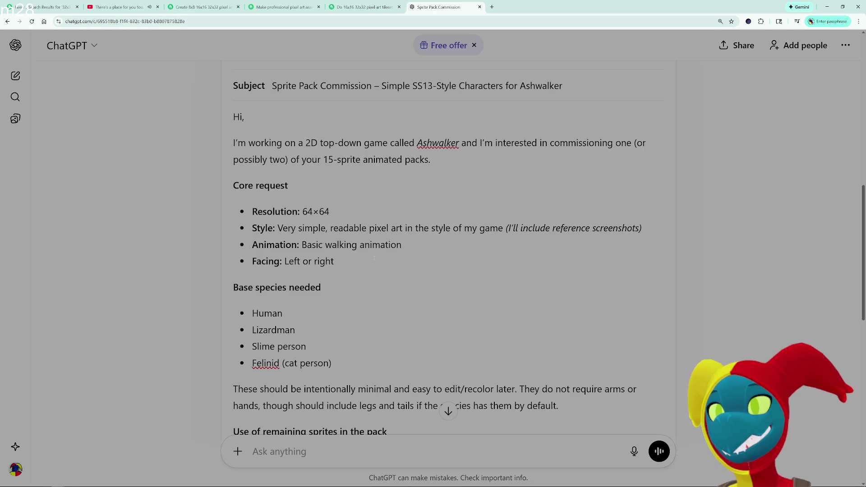
- Replace 'Left or right' on the Facing line with 'Head on towards the camera but', then switch to Fiverr
key(BackSpace)
key(BackSpace)
key(BackSpace)
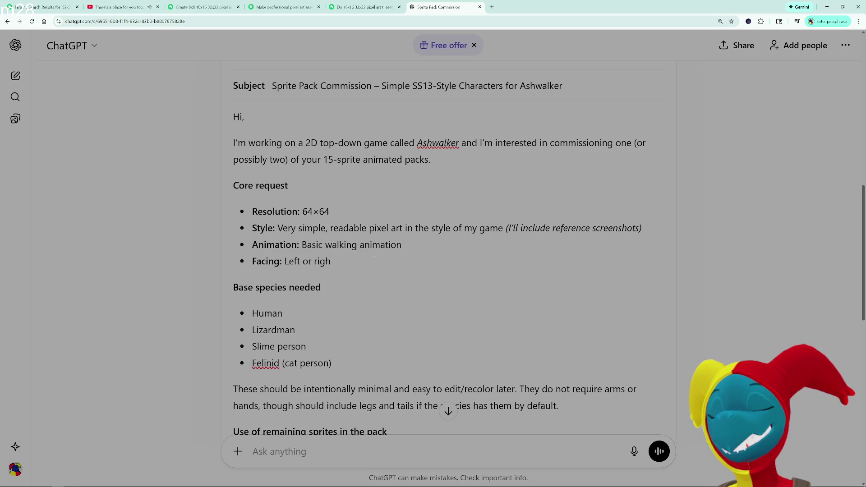
text(Head on)
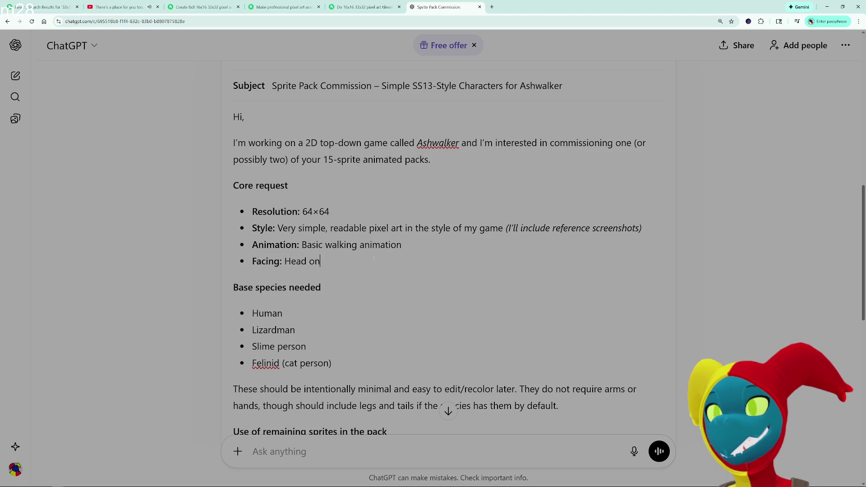
text(towards the camera )
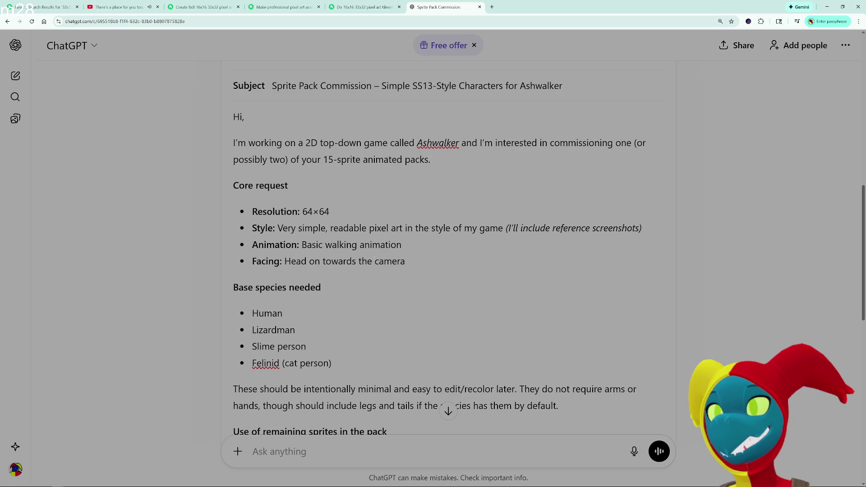
text(but)
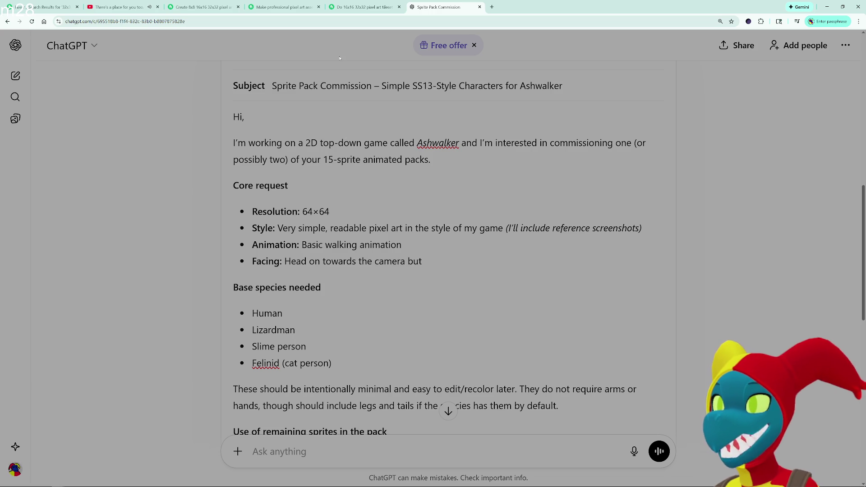
key(alt+Tab)
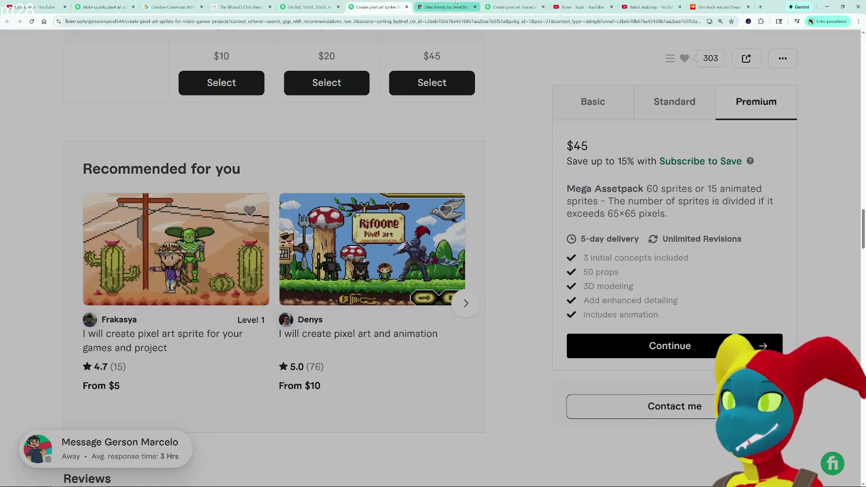
- Review the Dino Family itch.io page and the Fiverr pixel-art sprite gigs, then return to ChatGPT
click(520, 7)
click(453, 5)
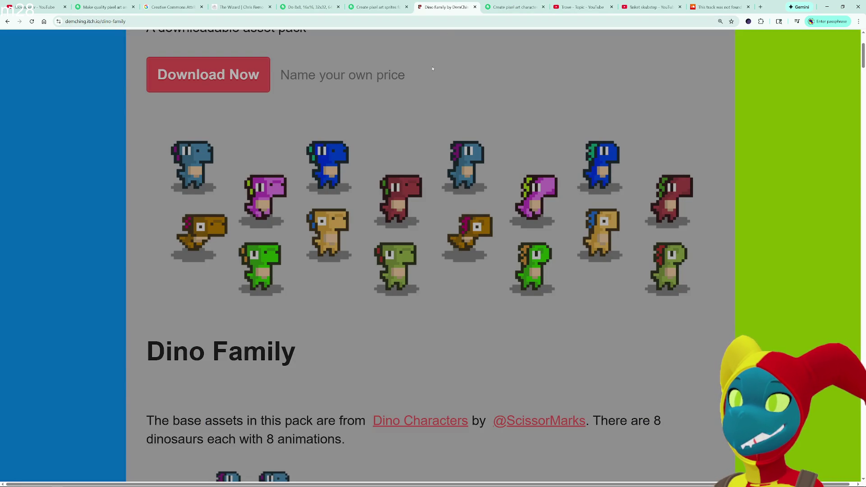
scroll(518, 207, down, 3)
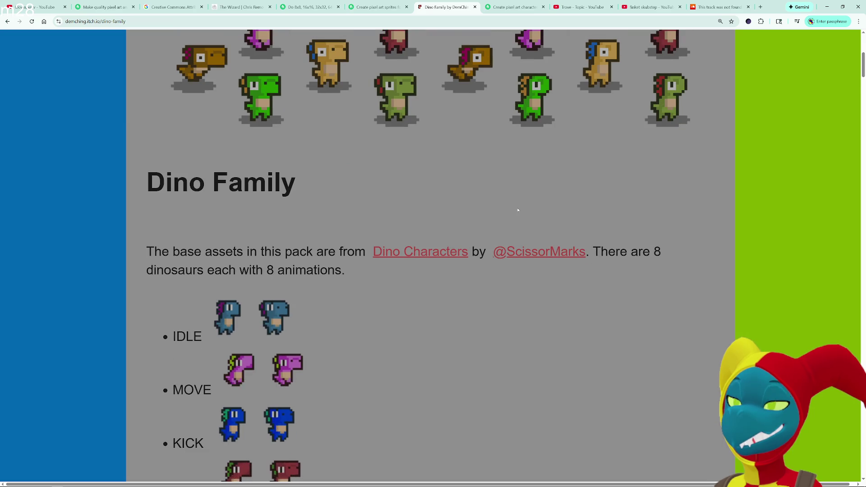
scroll(518, 211, down, 3)
scroll(518, 210, up, 5)
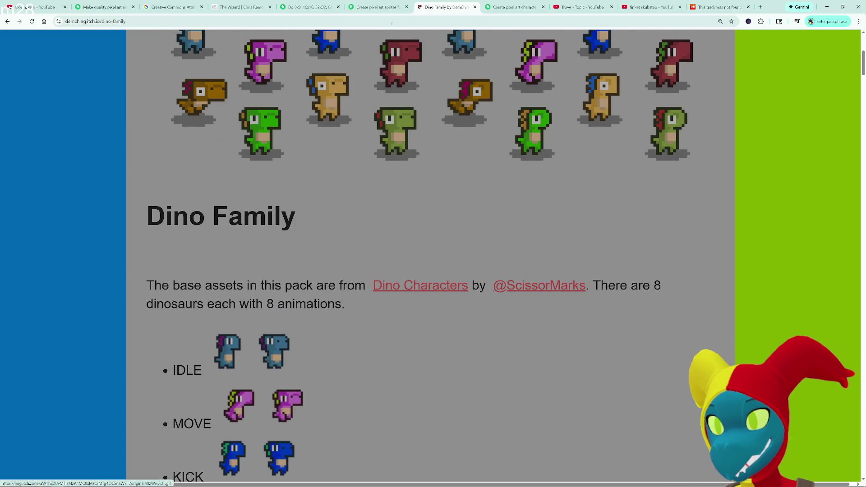
click(382, 8)
click(306, 6)
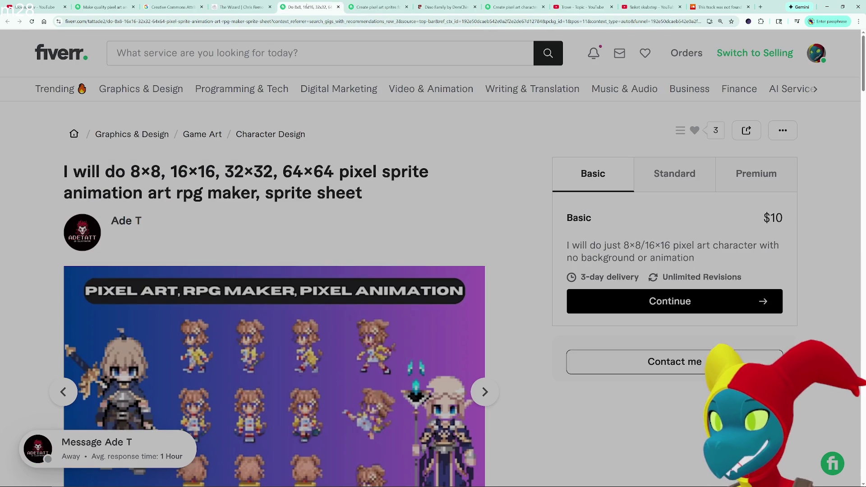
click(241, 6)
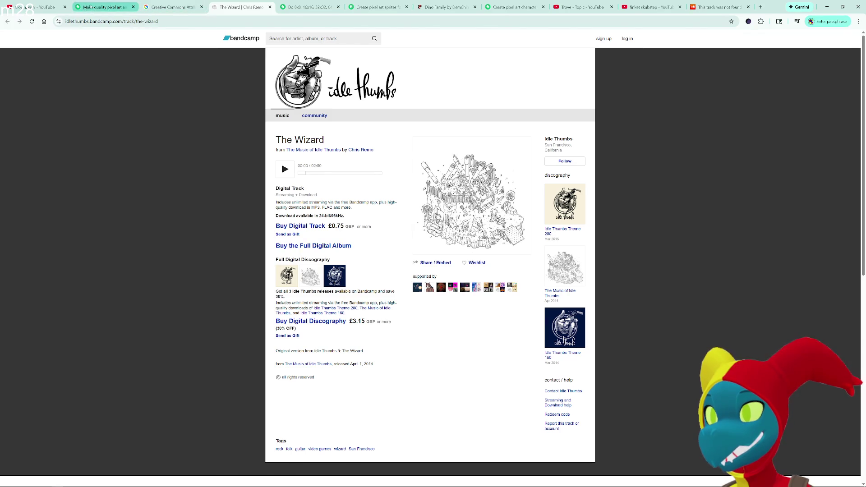
click(89, 8)
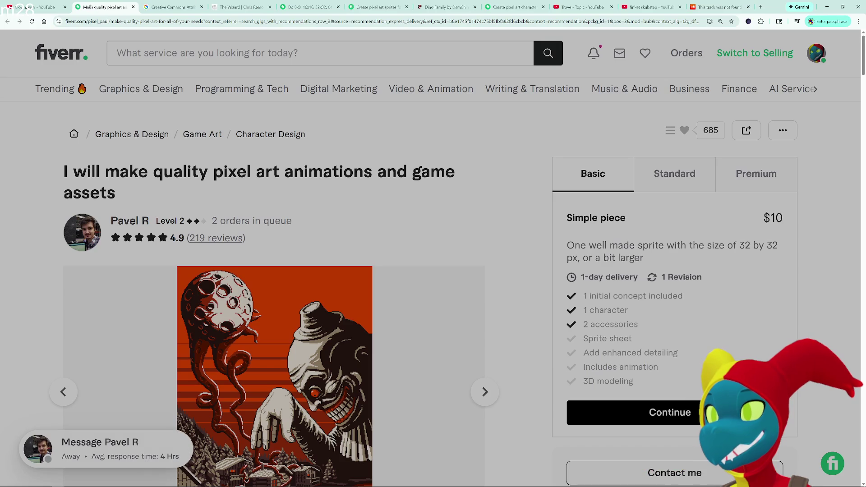
click(827, 6)
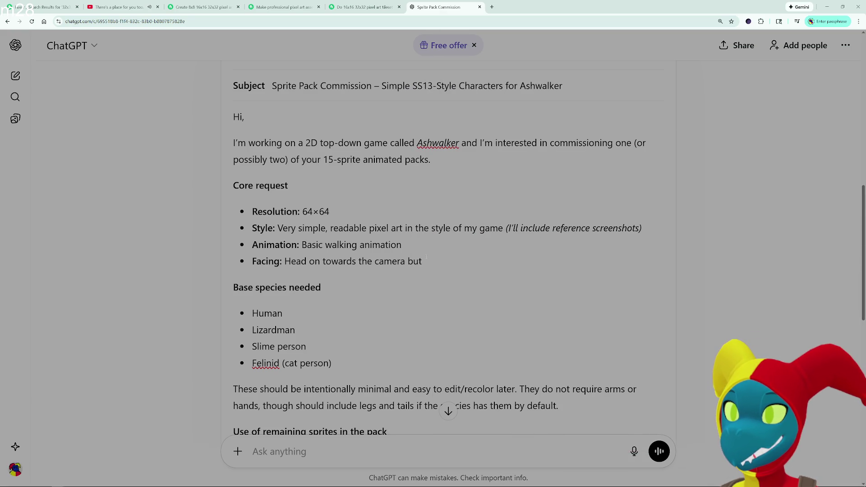
- Rewrite the Facing line as 'In the style of the Dino Family reference I have attached.' without a bullet
drag(426, 261, 284, 262)
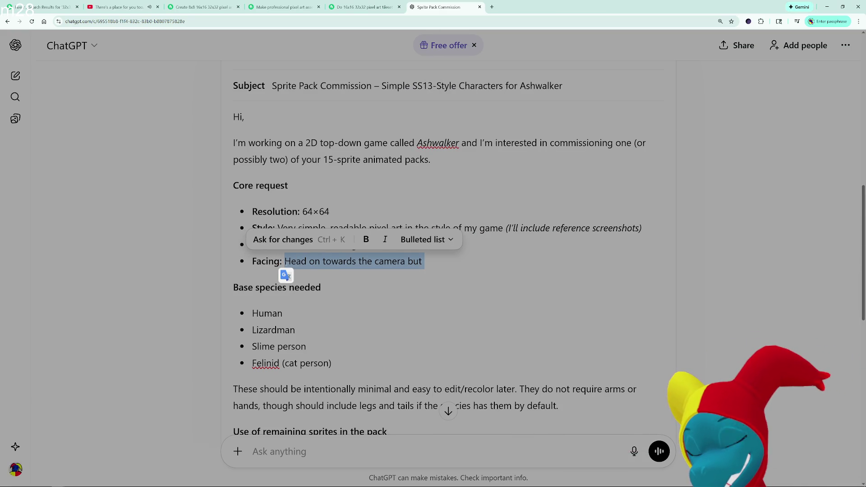
text(In the same )
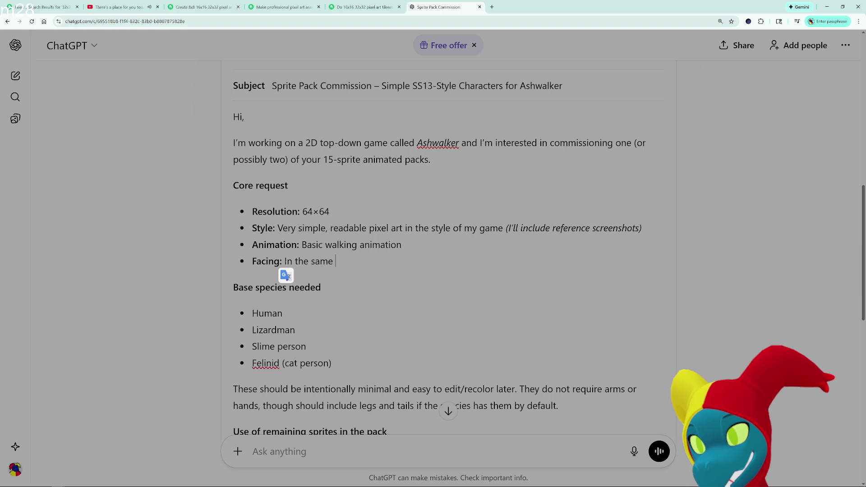
text(directio)
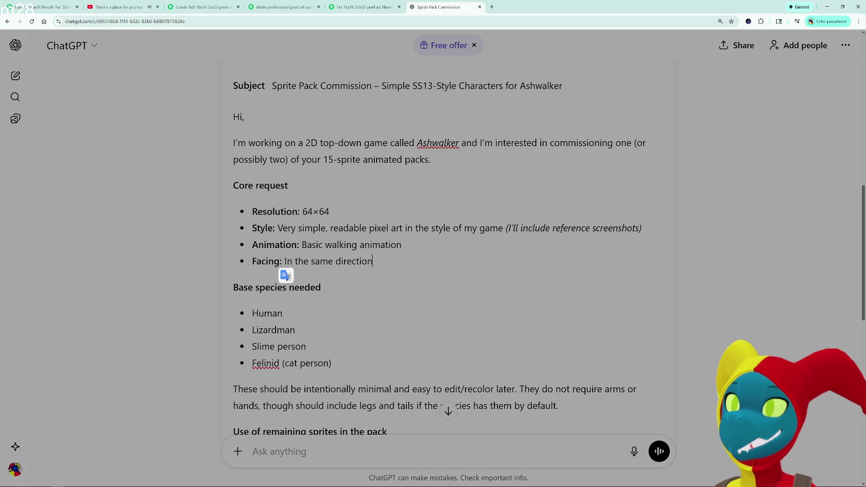
text(n)
key(BackSpace)
key(BackSpace)
key(BackSpace)
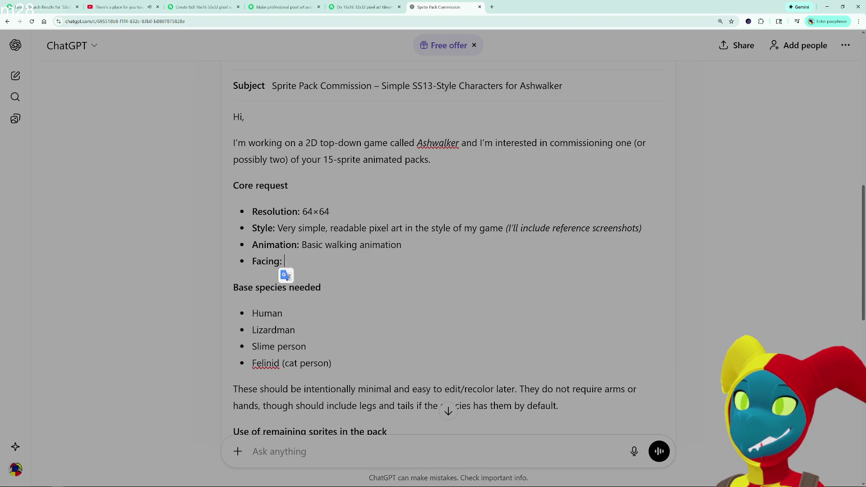
text(In the style )
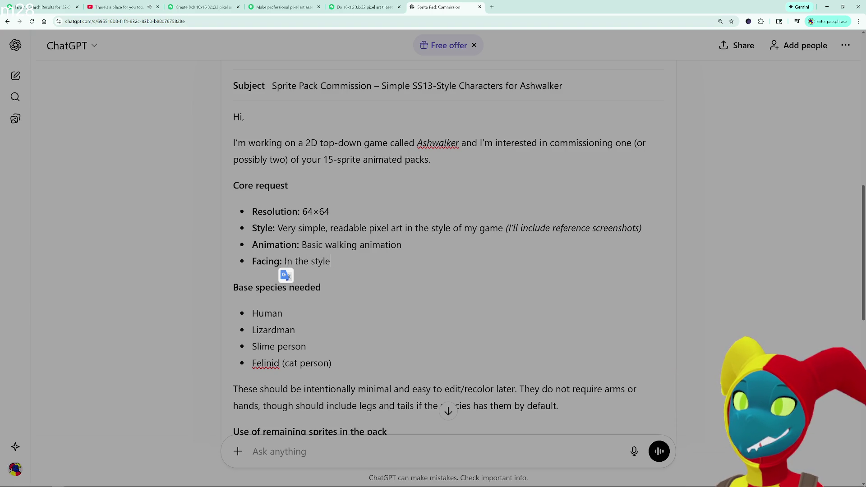
text(of)
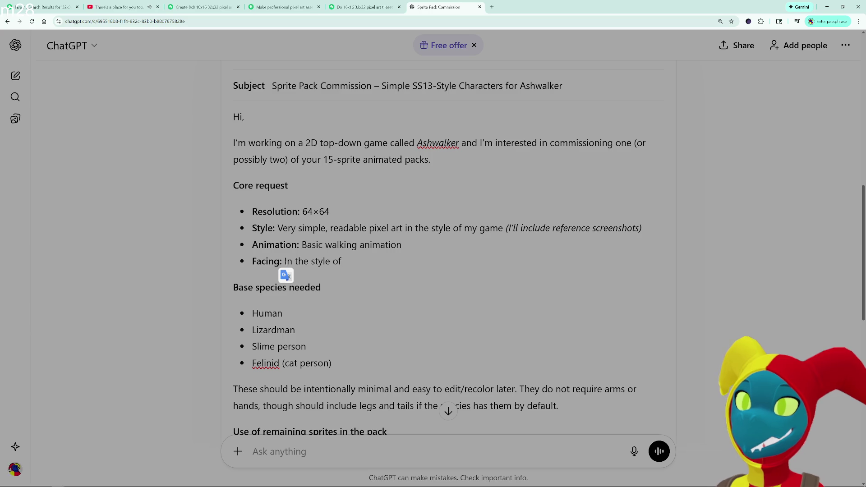
text( the Dino Family)
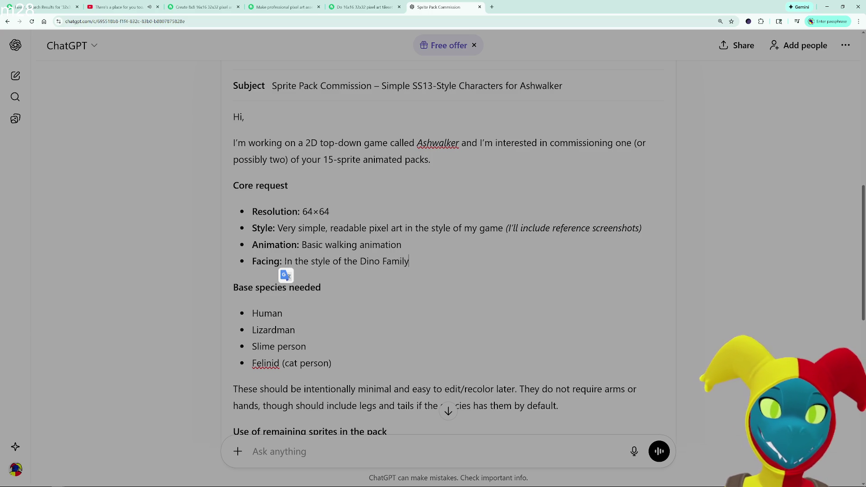
text( reference )
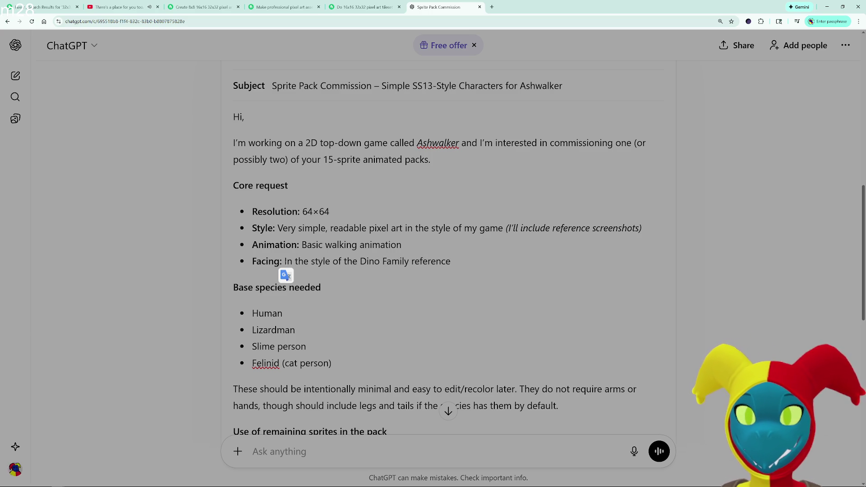
text(I wa)
key(BackSpace)
key(BackSpace)
text(have attached to thi)
key(BackSpace)
key(BackSpace)
key(BackSpace)
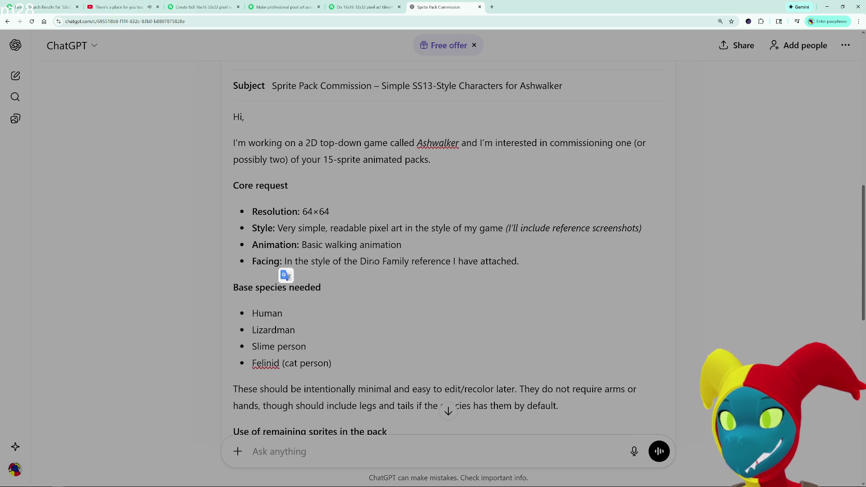
click(242, 261)
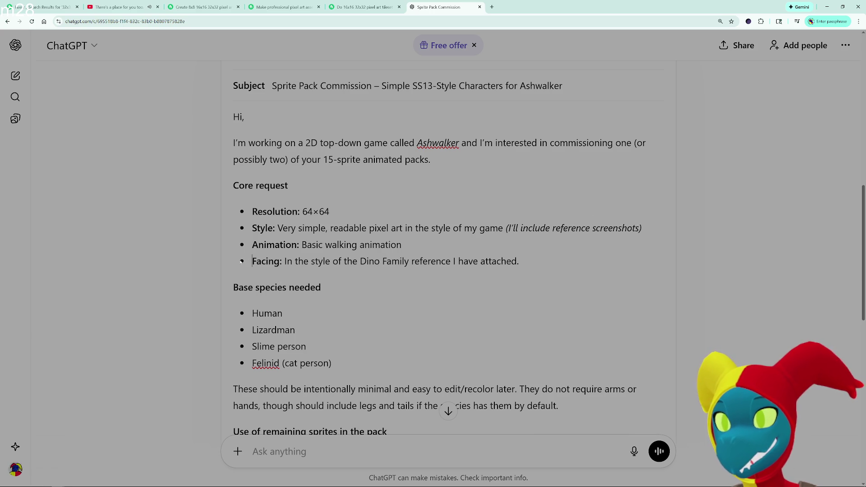
key(BackSpace)
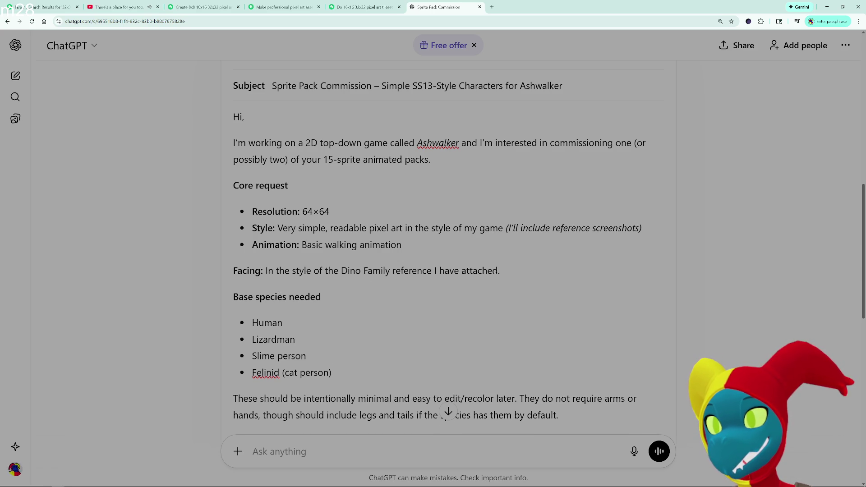
- Remove the separate Facing line, rename the bullet 'Style and Facing' and swap 'my game' for 'the Dino Family'
drag(499, 271, 230, 274)
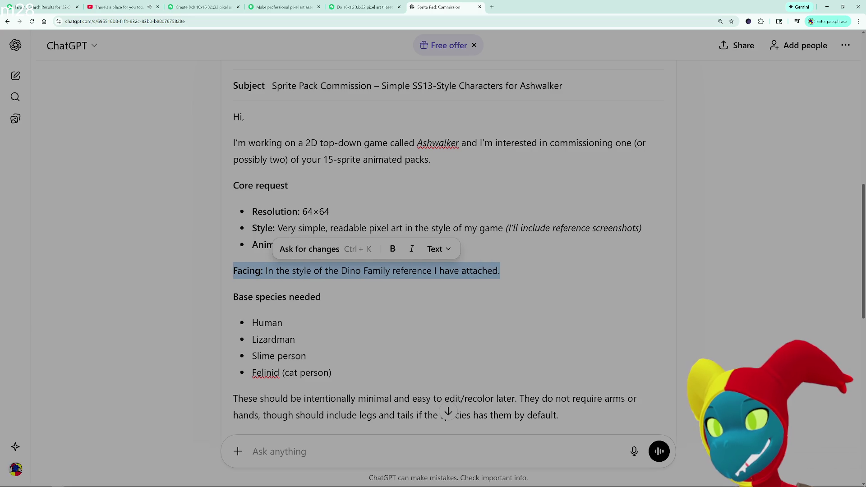
key(BackSpace)
click(275, 228)
text(and F)
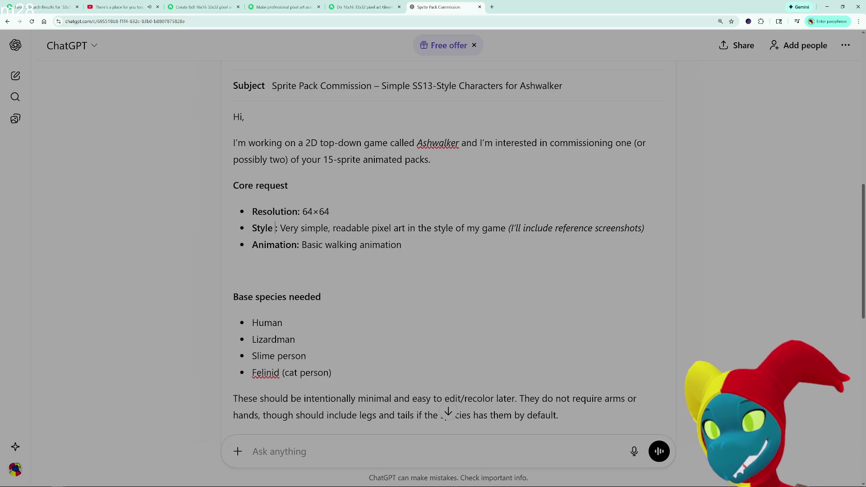
text(acing)
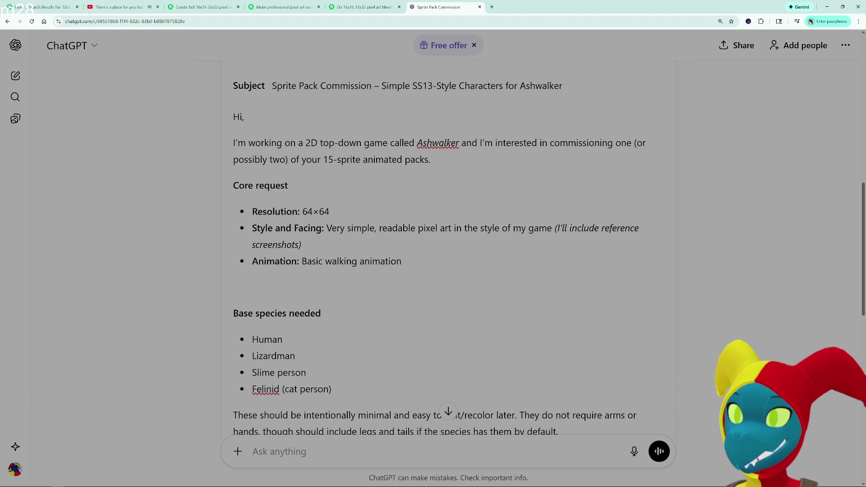
drag(552, 229, 514, 229)
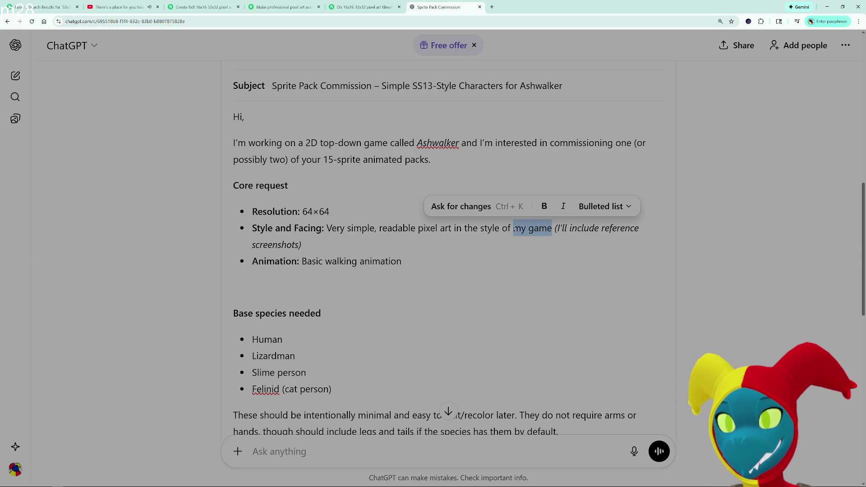
text(the Dino Family)
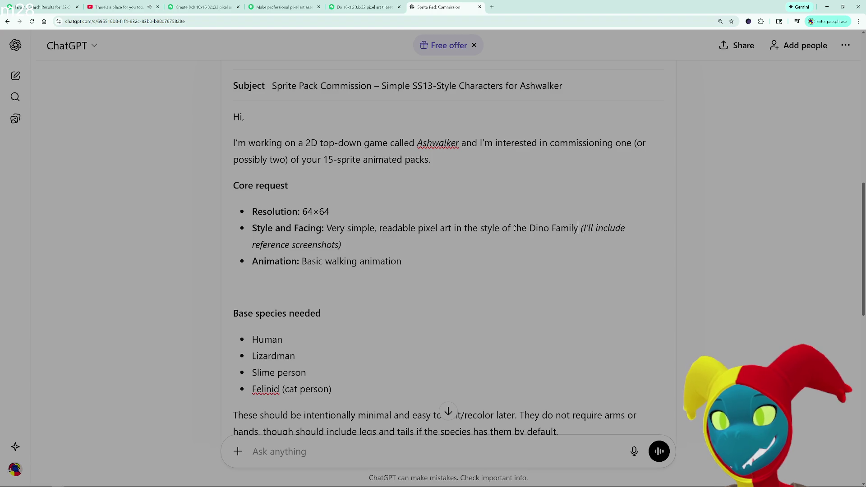
- Replace the reference-screenshots note with an italic '(reference attached)'
key(shift+Down)
key(shift+End)
key(BackSpace)
text(referenc)
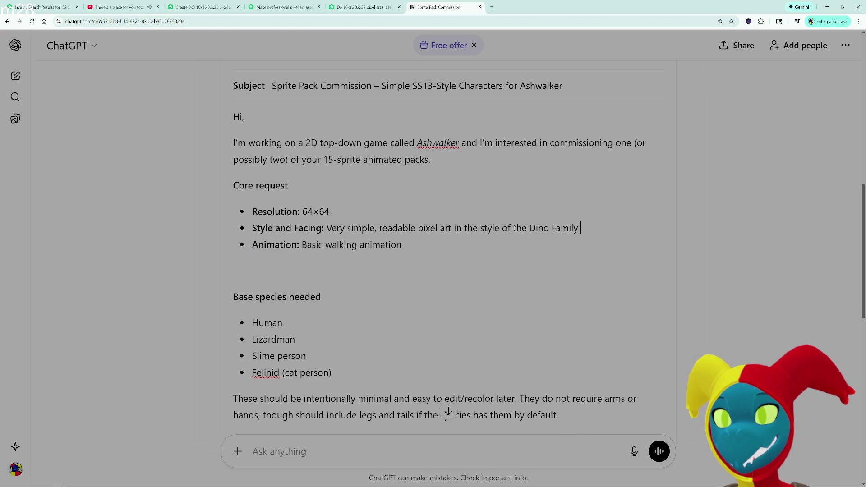
key(BackSpace)
key(BackSpace)
key(BackSpace)
text((reference attached))
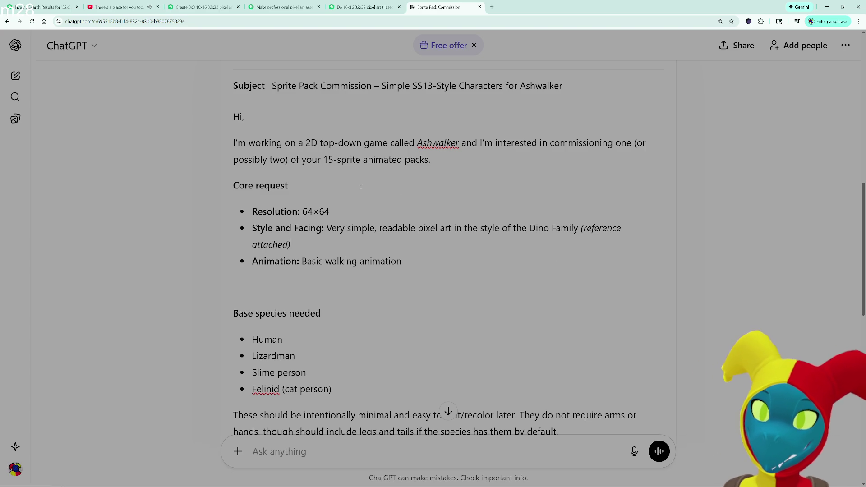
key(ctrl+shift+Left)
key(ctrl+shift+Left)
key(ctrl+shift+Left)
key(ctrl+shift+Right)
key(ctrl+shift+Right)
key(BackSpace)
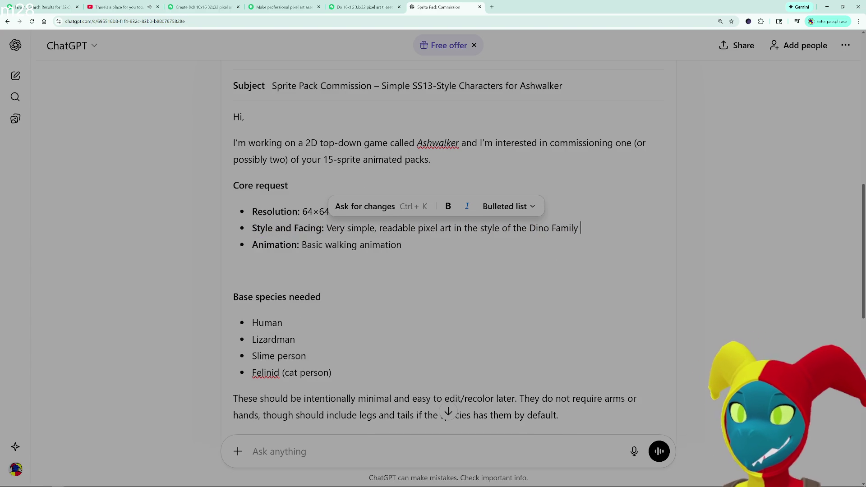
text((re)
key(BackSpace)
key(BackSpace)
key(BackSpace)
text((reference)
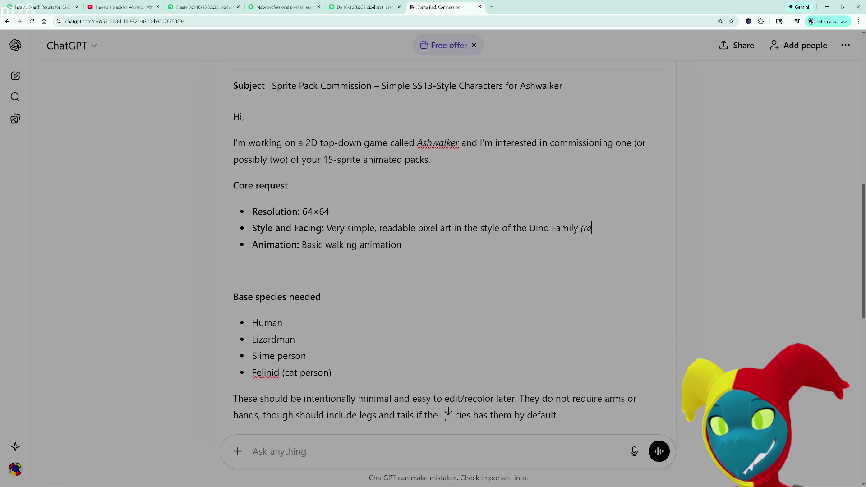
key(BackSpace)
key(BackSpace)
key(BackSpace)
text(attached))
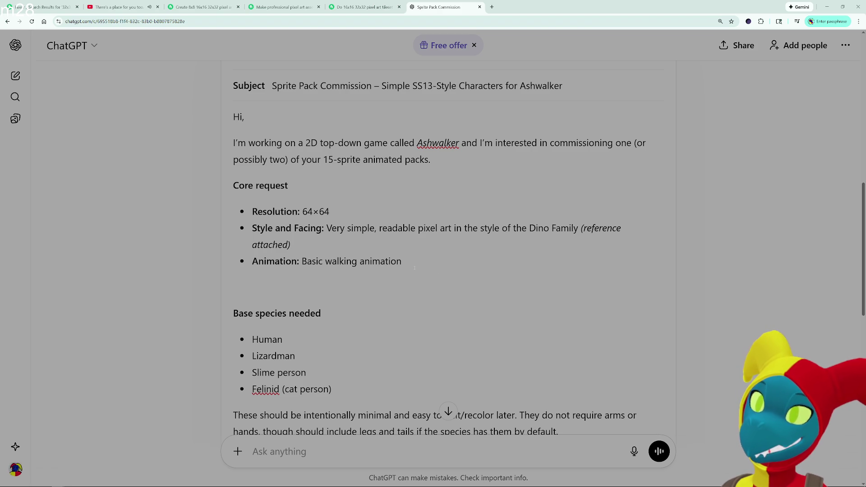
- After 'packs.' in the intro, start a sentence 'I need four base species made…'
scroll(415, 268, down, 1)
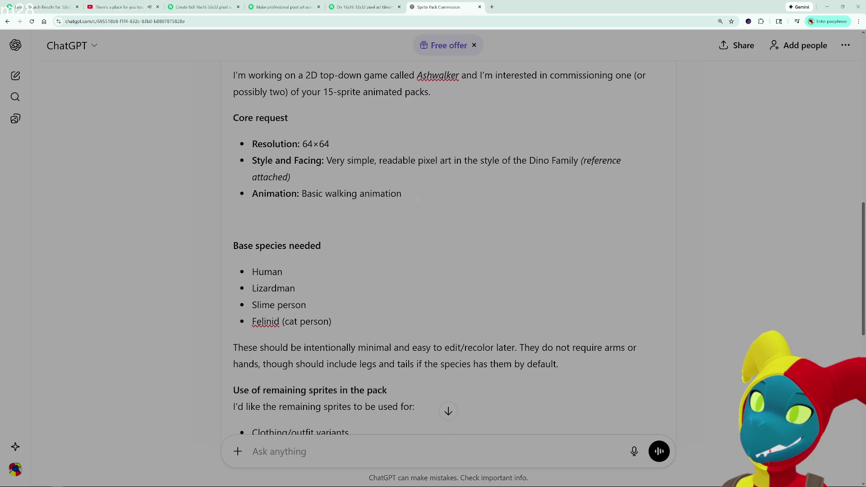
scroll(418, 200, up, 1)
click(249, 256)
scroll(361, 221, up, 3)
scroll(361, 221, down, 2)
scroll(360, 221, up, 2)
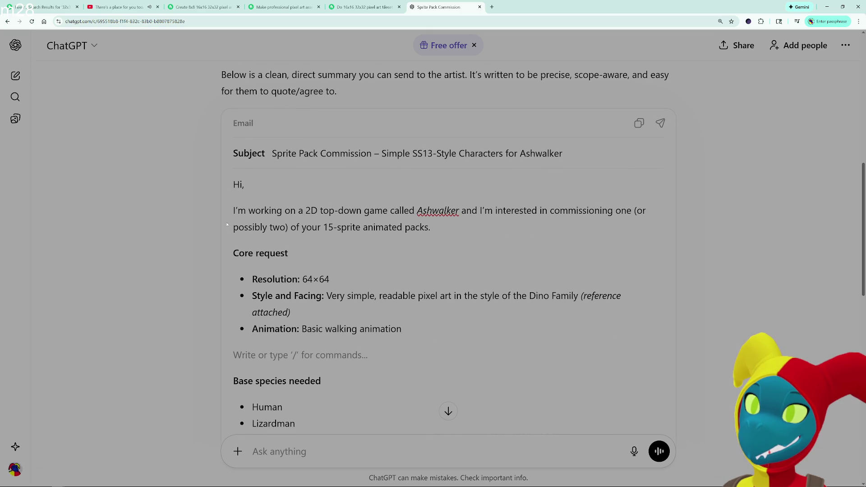
click(465, 227)
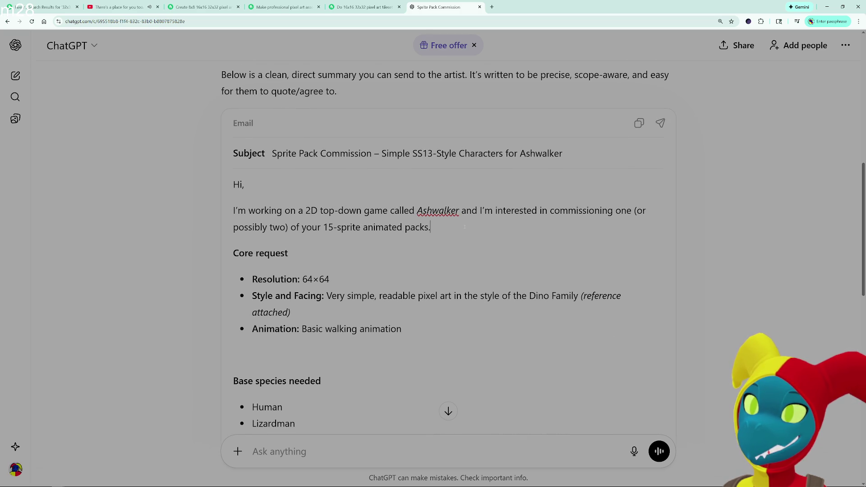
text(/)
key(BackSpace)
text(I need )
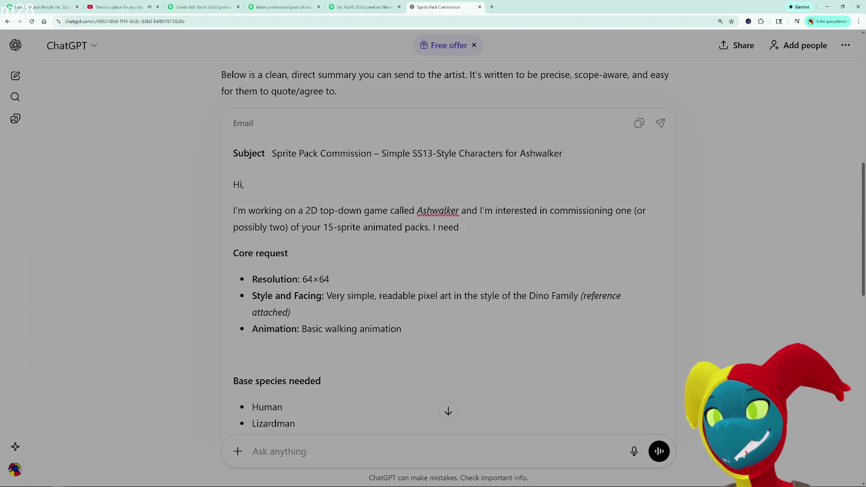
text(four)
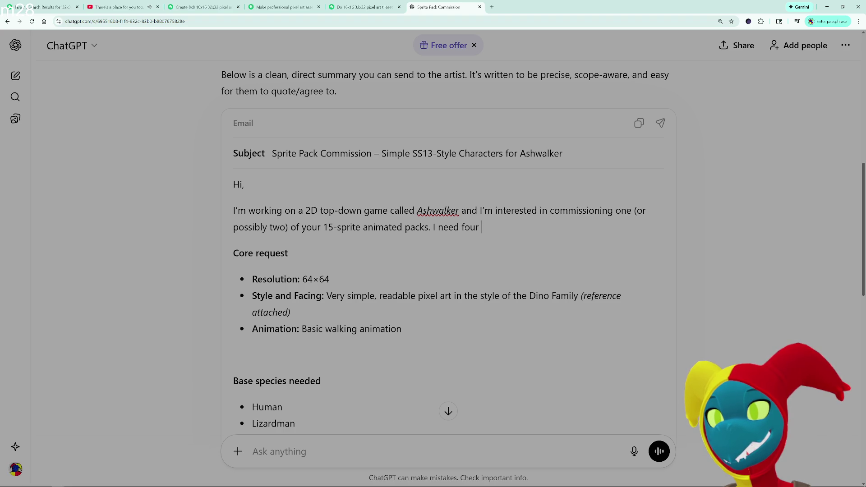
text( characters)
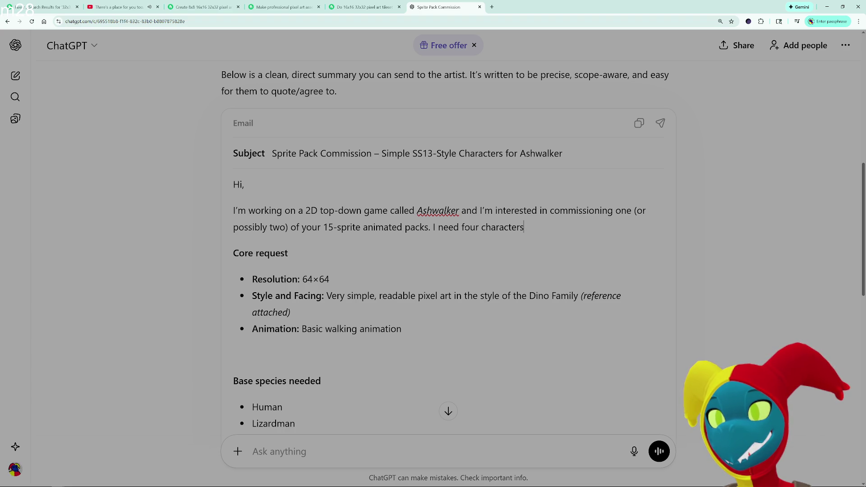
key(BackSpace)
key(BackSpace)
key(BackSpace)
text(base species made)
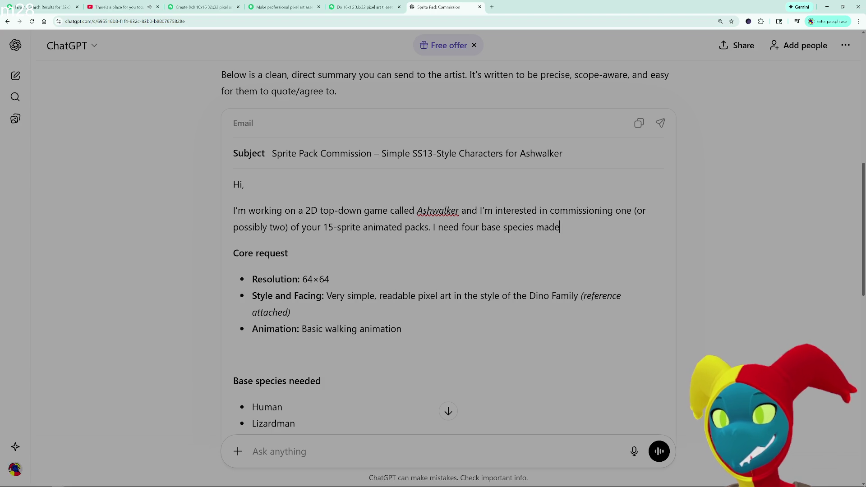
text( with very )
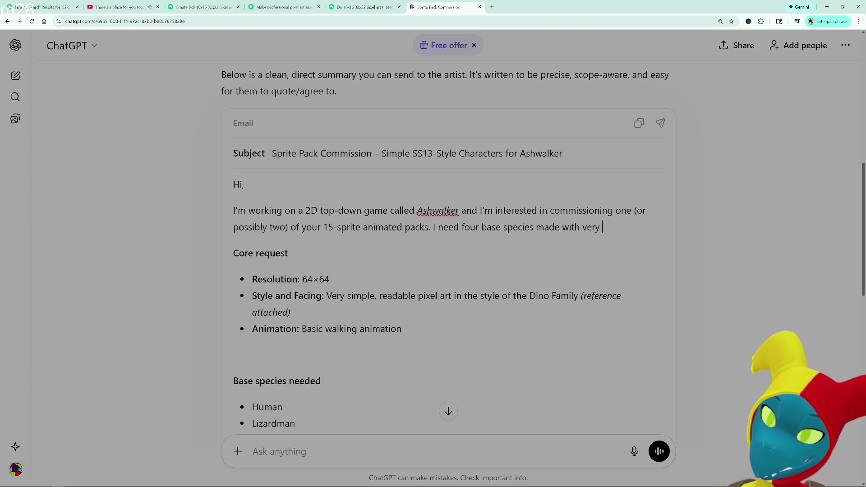
text(simple style.)
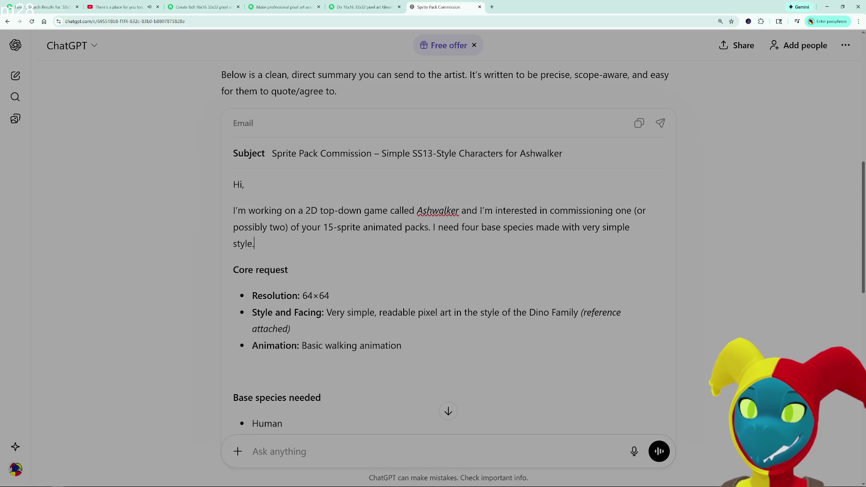
- Finish the sentence as '…made to look as similar to the Dino Family reference attached.'
key(BackSpace)
key(BackSpace)
key(BackSpace)
key(BackSpace)
key(BackSpace)
key(BackSpace)
text(to)
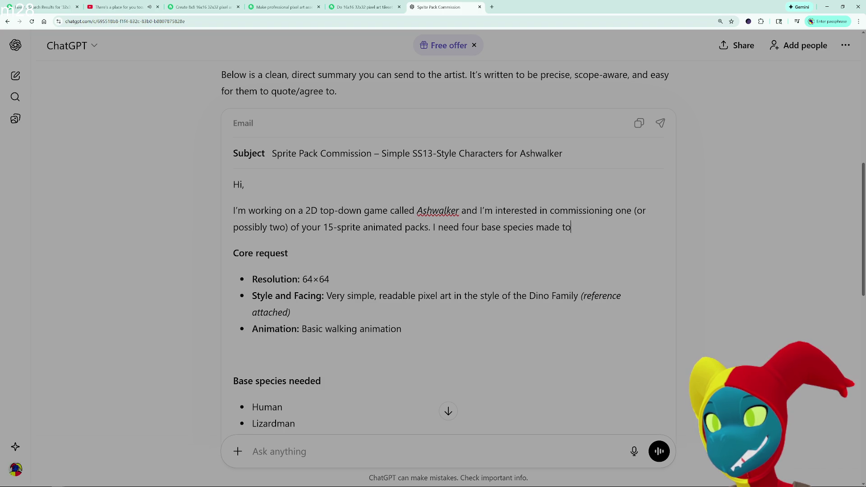
text( look as simil)
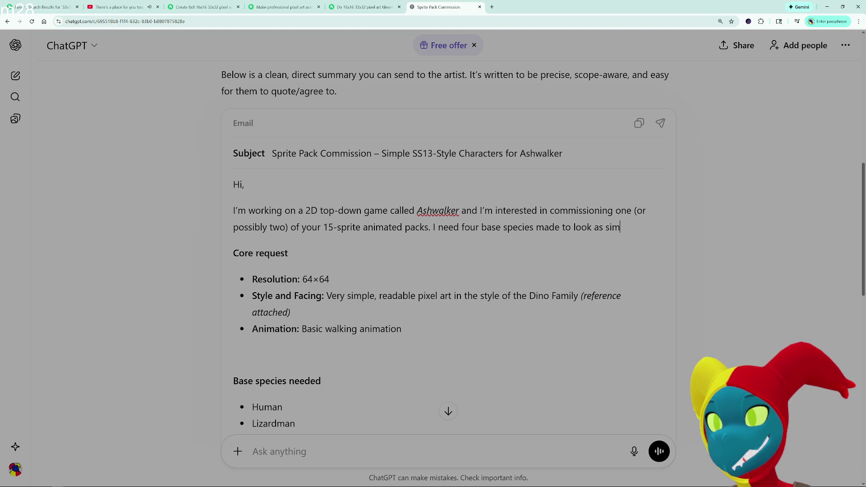
key(BackSpace)
key(BackSpace)
text(iliar to)
key(BackSpace)
key(BackSpace)
key(BackSpace)
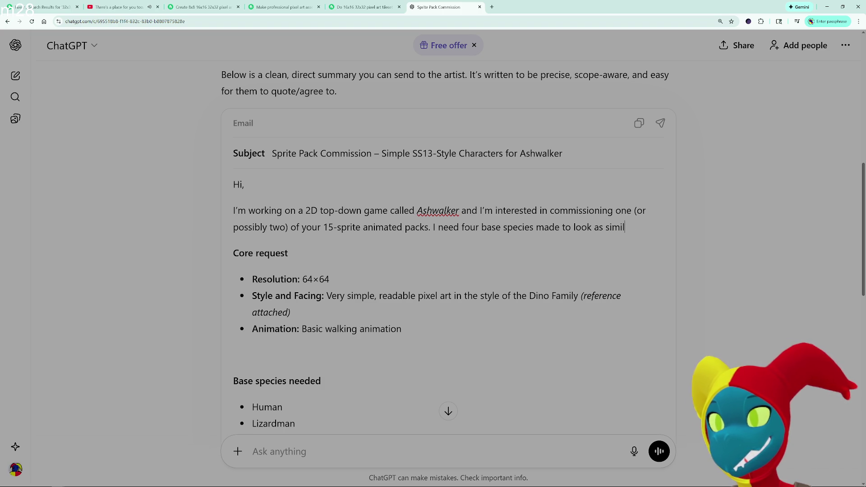
text(ar to )
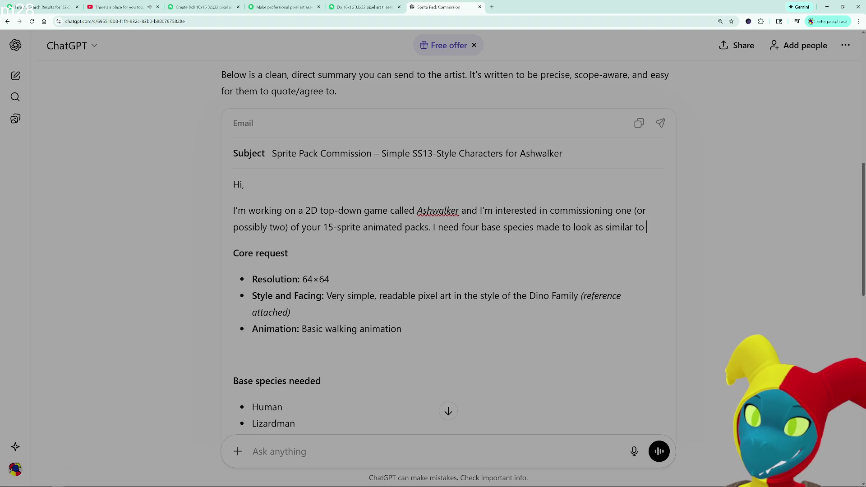
text(a refere)
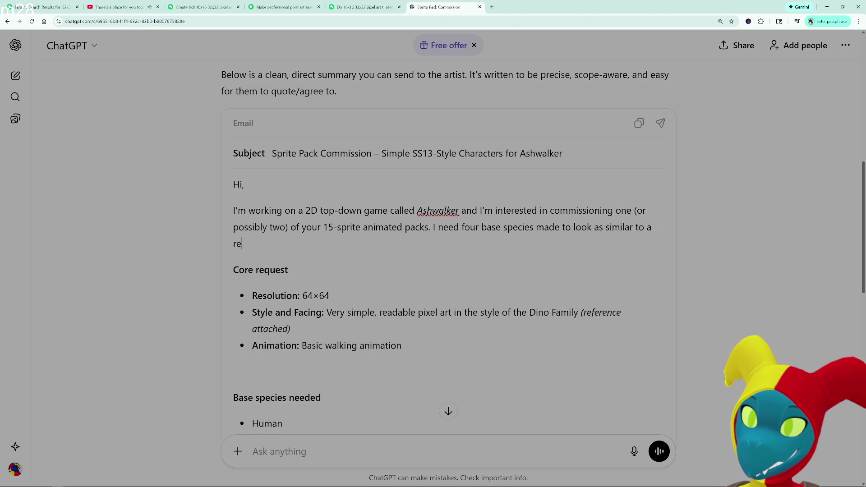
key(BackSpace)
key(BackSpace)
key(BackSpace)
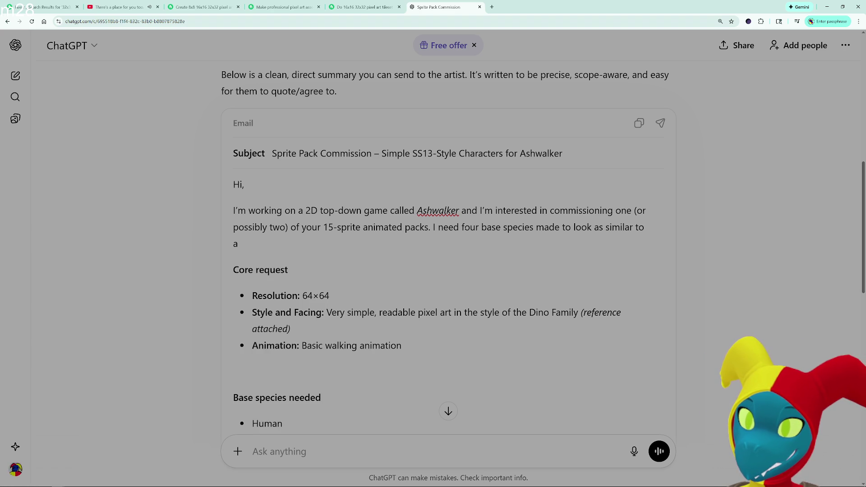
key(BackSpace)
key(BackSpace)
text(The)
key(BackSpace)
key(BackSpace)
key(BackSpace)
text(the Dino Family reference )
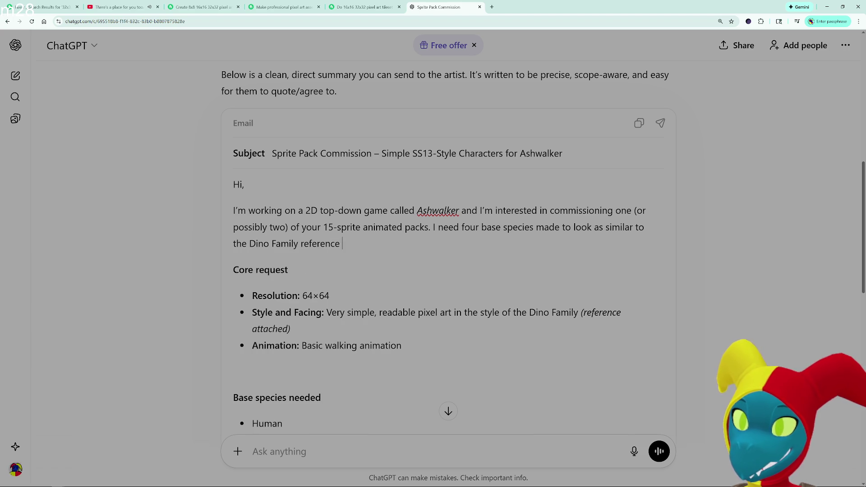
text(attached beol)
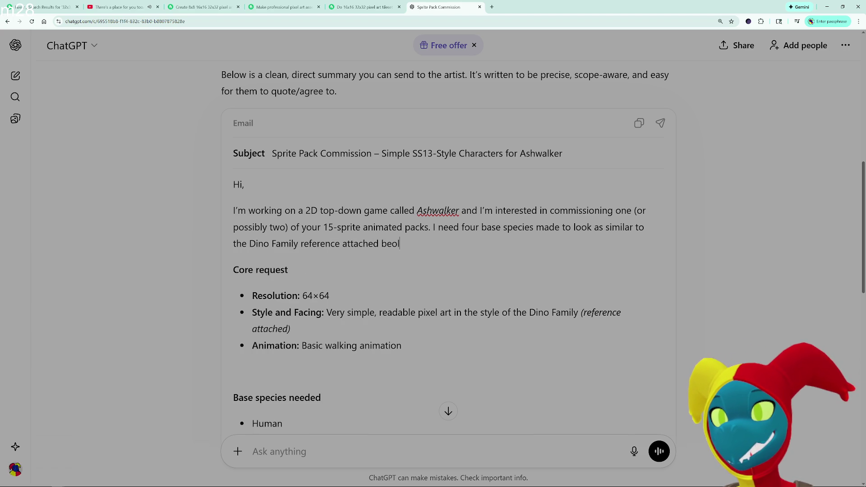
key(BackSpace)
key(BackSpace)
key(BackSpace)
key(BackSpace)
text(.)
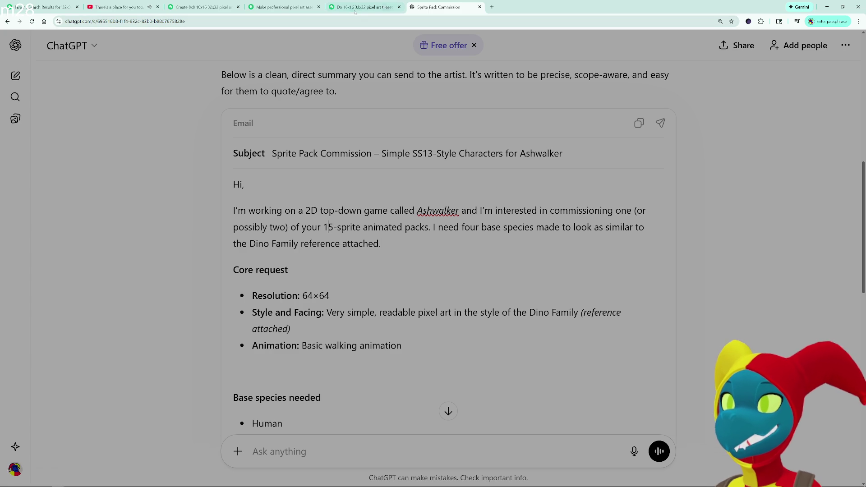
mouse_move(531, 2)
mouse_down()
mouse_move(642, 288)
mouse_move(618, 11)
mouse_move(589, 23)
mouse_move(523, 77)
mouse_up()
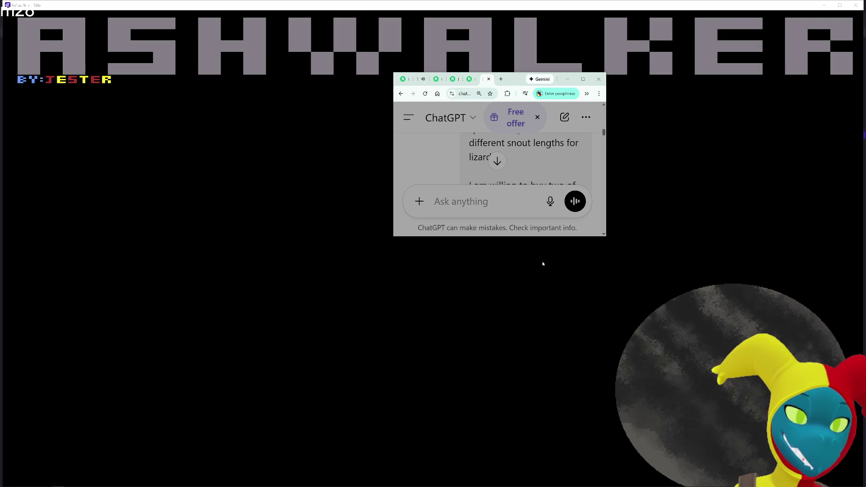
scroll(497, 160, up, 2)
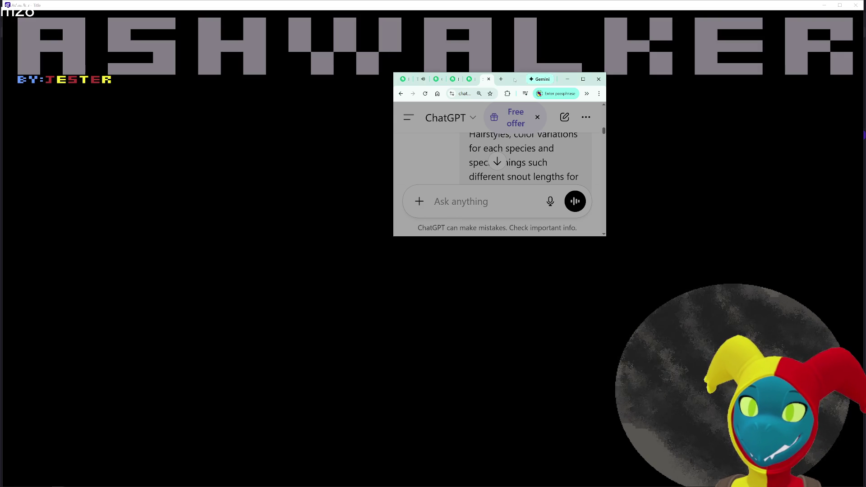
double_click(516, 78)
scroll(451, 180, down, 3)
scroll(432, 232, up, 2)
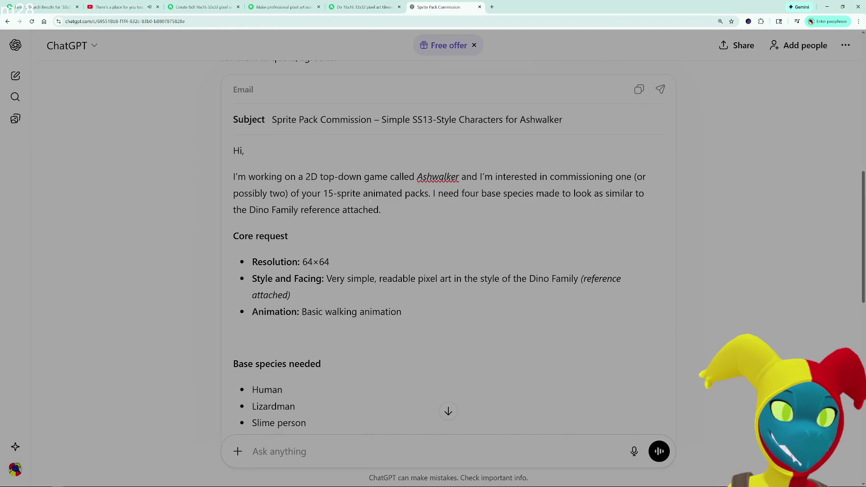
- Replace '15-sprite animated packs' in the intro with a quoted "Premium Mega Asset Packs"
key(BackSpace)
key(BackSpace)
key(shift+Right)
key(shift+Right)
key(shift+Right)
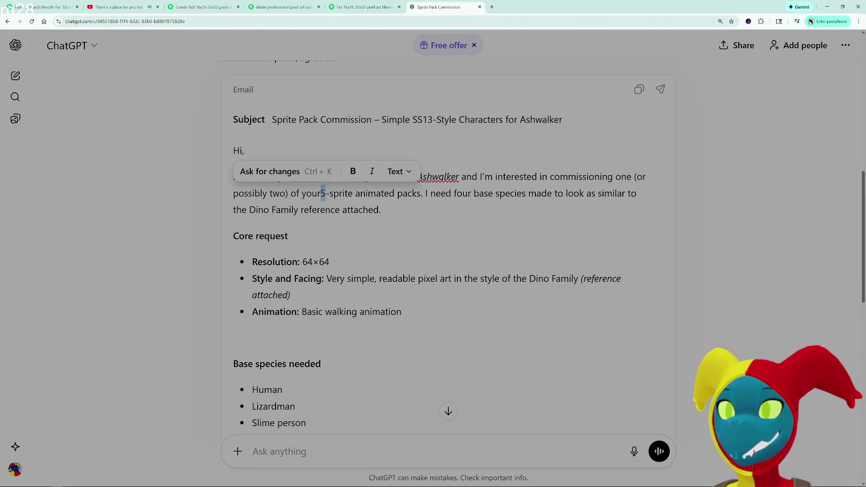
key(shift+Right)
text(Premi)
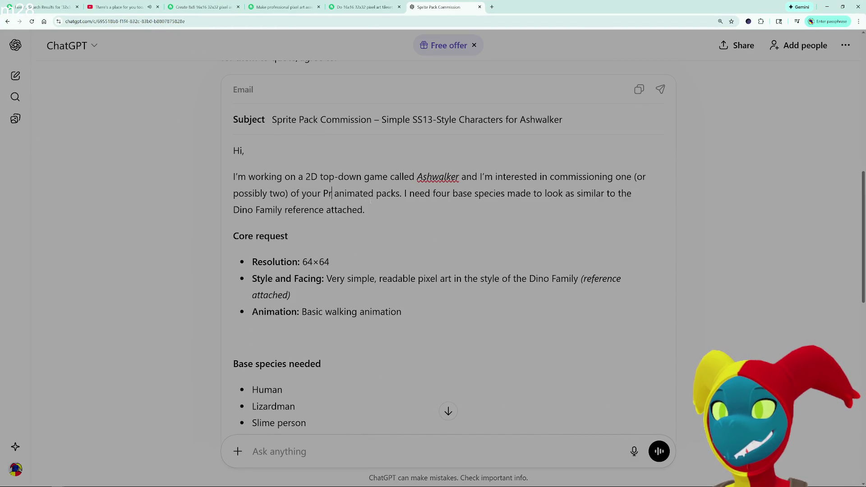
text(u)
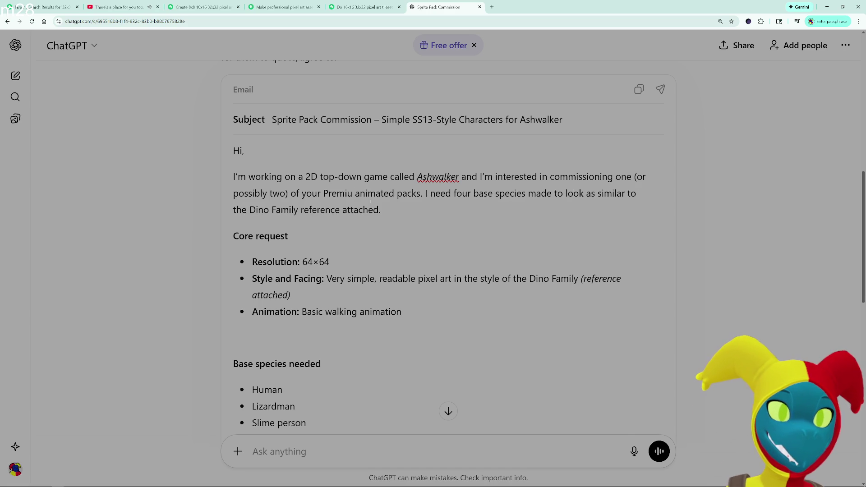
text(m Mega Asset Packs)
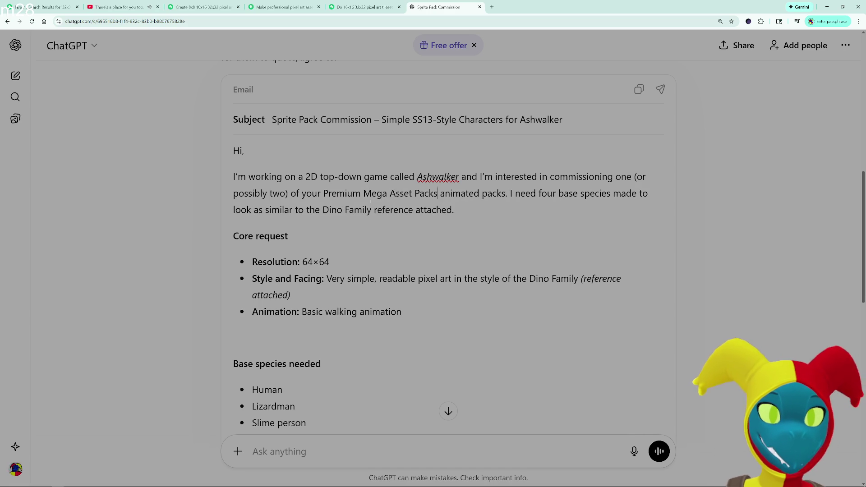
key(BackSpace)
key(shift+Right)
key(shift+Right)
key(shift+Right)
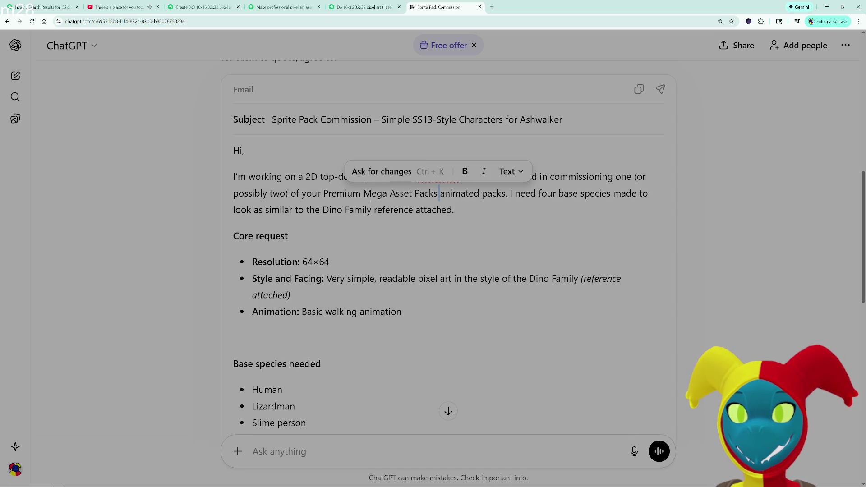
key(BackSpace)
key(BackSpace)
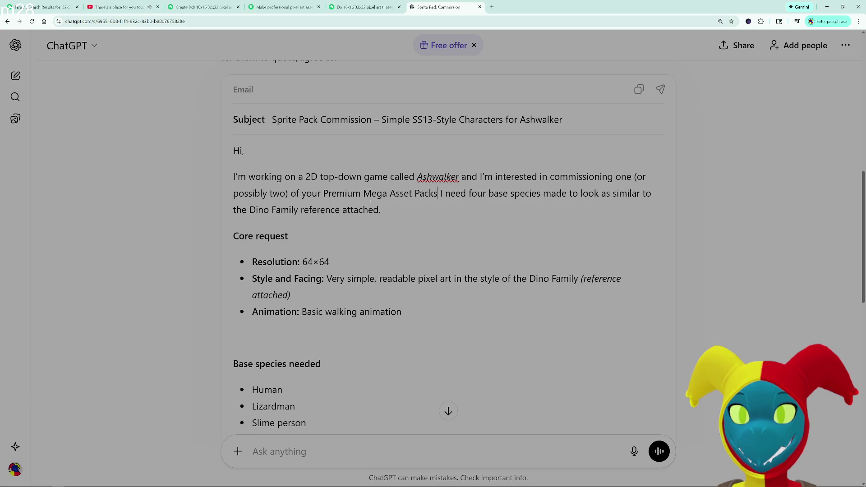
text(, that include)
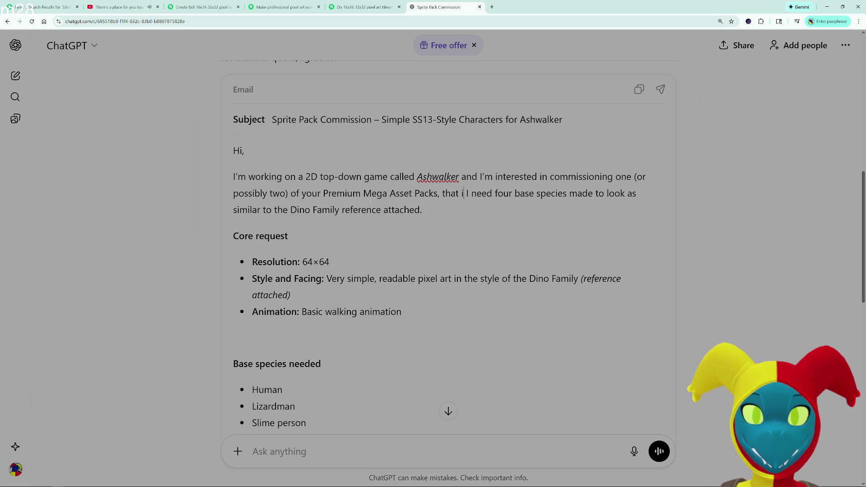
key(BackSpace)
key(BackSpace)
key(BackSpace)
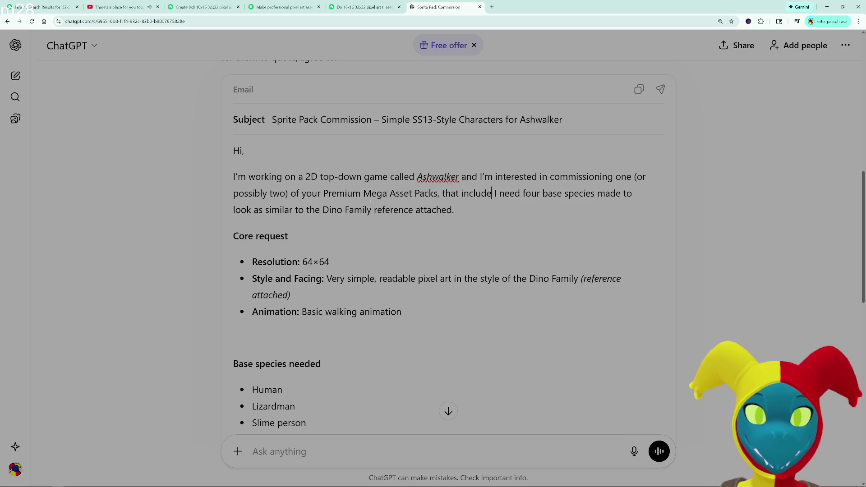
key(BackSpace)
key(BackSpace)
key(BackSpace)
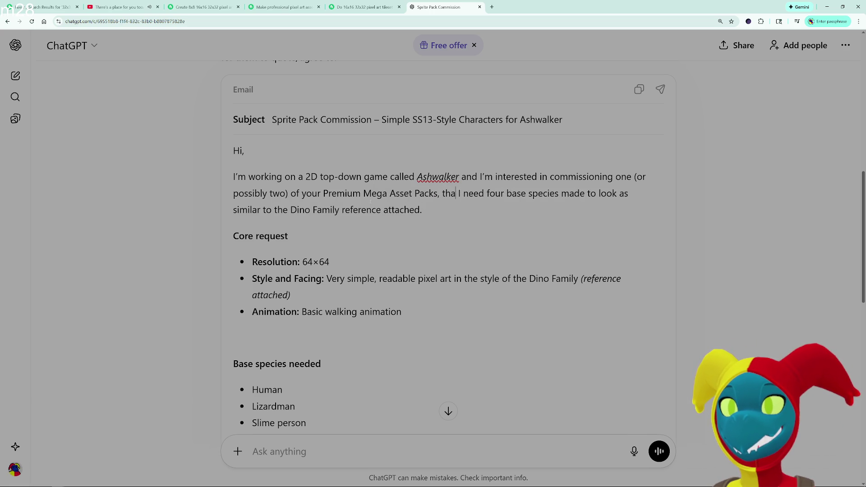
text(")
key(Left)
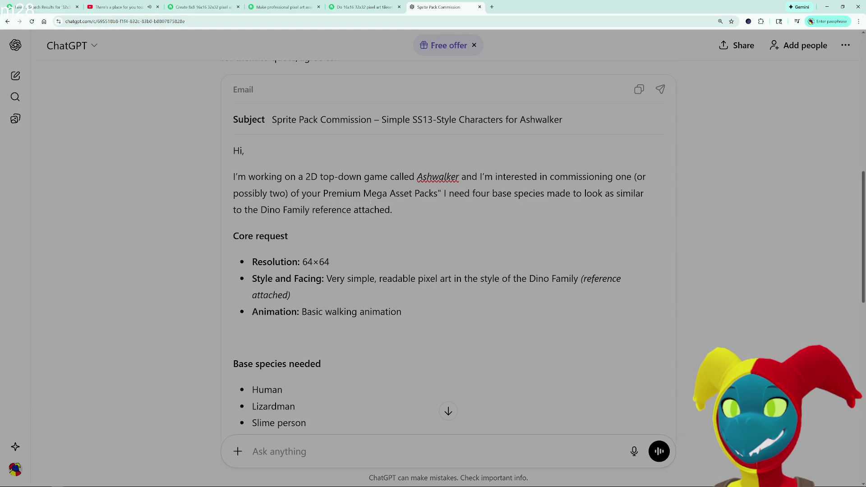
text(")
key(ctrl+Right)
key(ctrl+Right)
key(ctrl+Right)
text(.)
- Insert 'characters of different' before 'species' and 'to the style of' after 'similar', dropping the duplicate 'to'
key(ctrl+Right)
key(ctrl+Right)
key(ctrl+Right)
text(characters of dif)
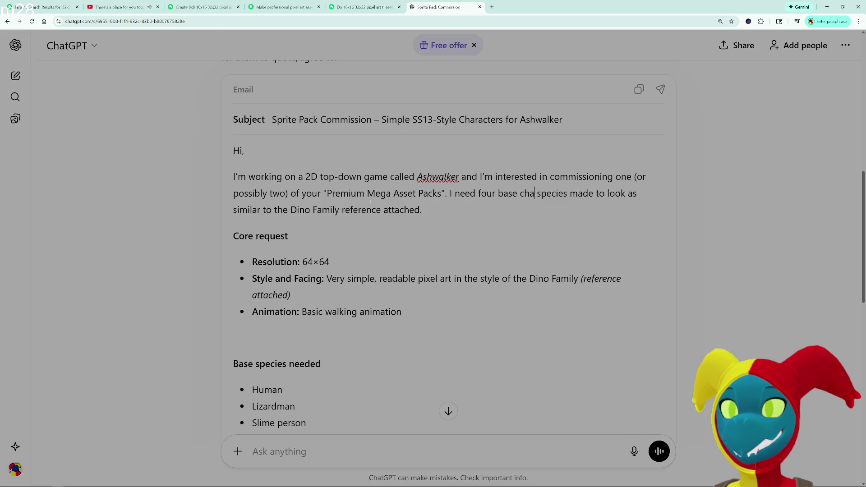
text(ferent)
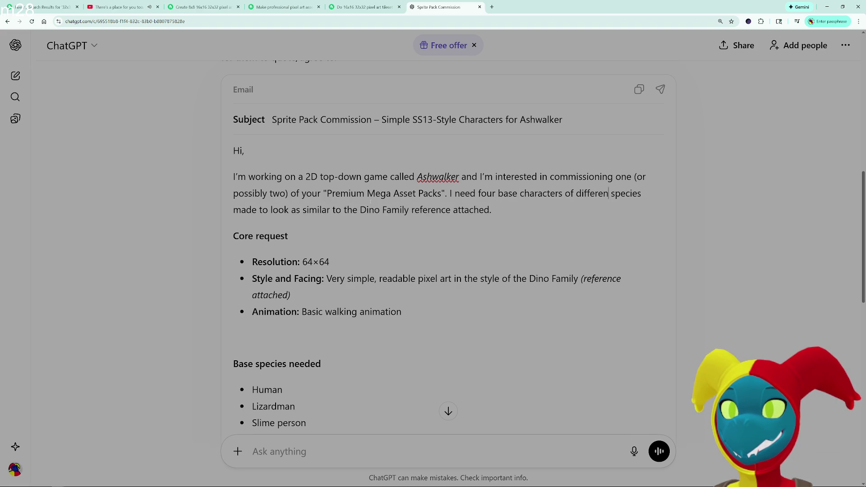
click(492, 210)
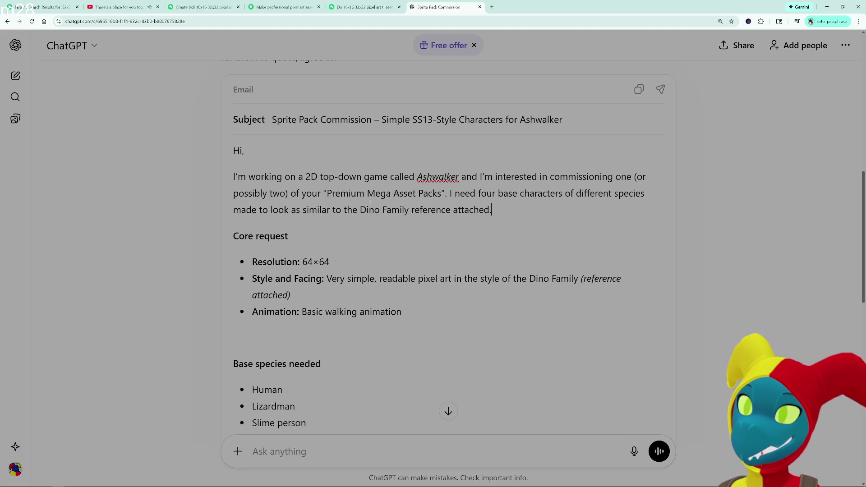
click(330, 210)
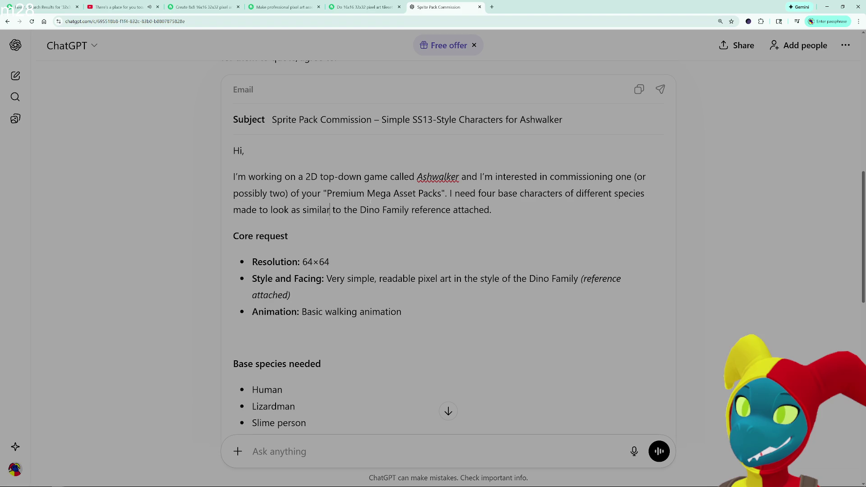
text(to the s)
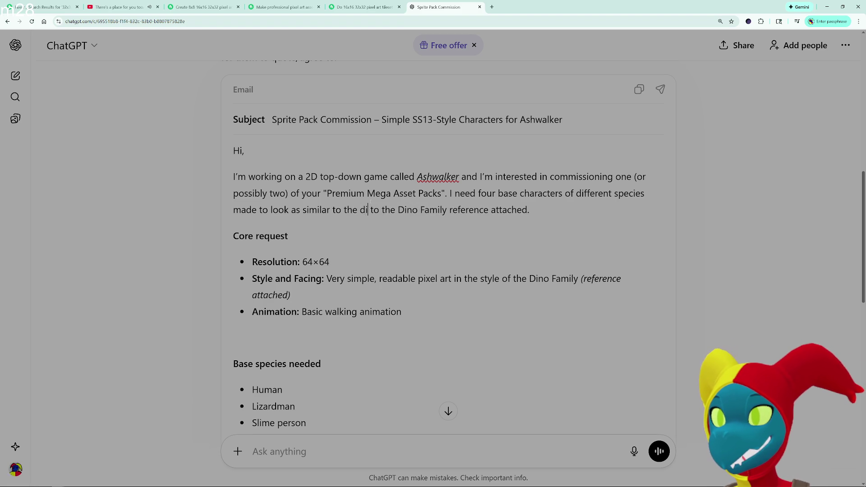
text(tyle of the)
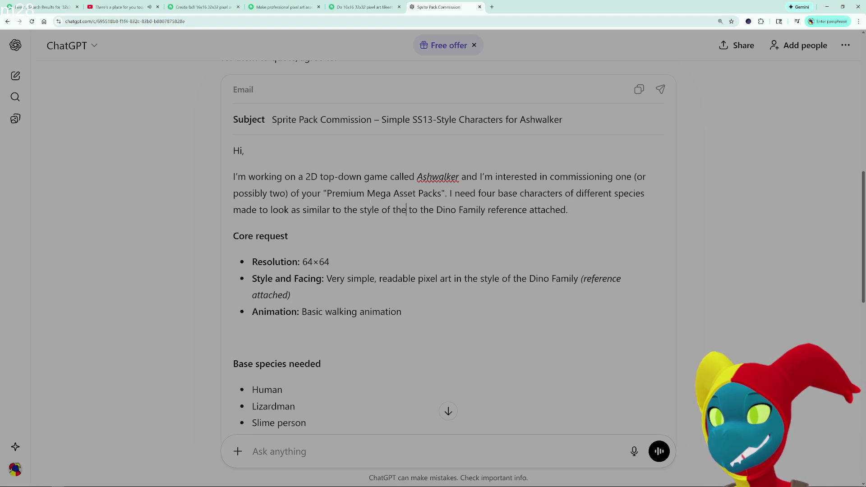
key(Delete)
key(Delete)
key(Delete)
key(Down)
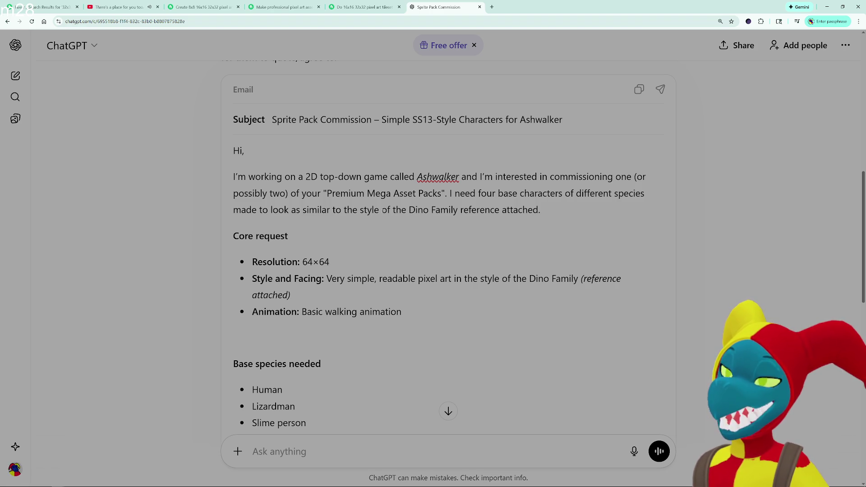
- Wrap "Dino Family reference" in the intro paragraph in quotation marks
click(409, 210)
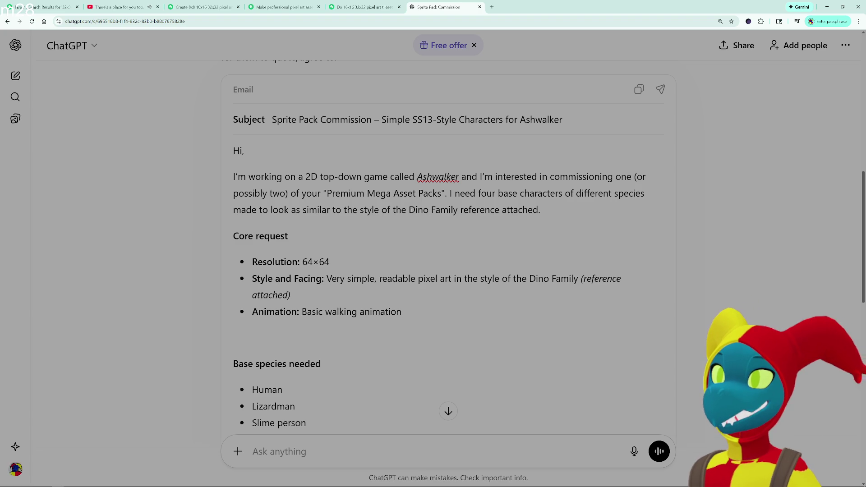
text(")
click(462, 209)
text(")
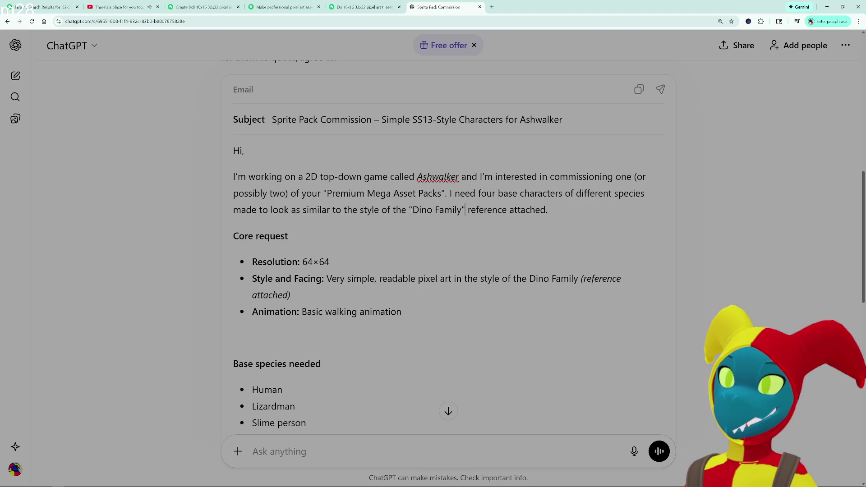
key(BackSpace)
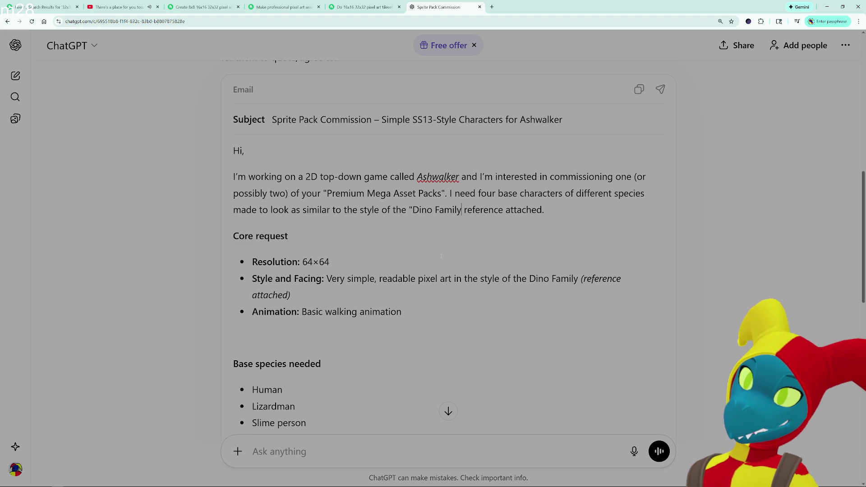
text(")
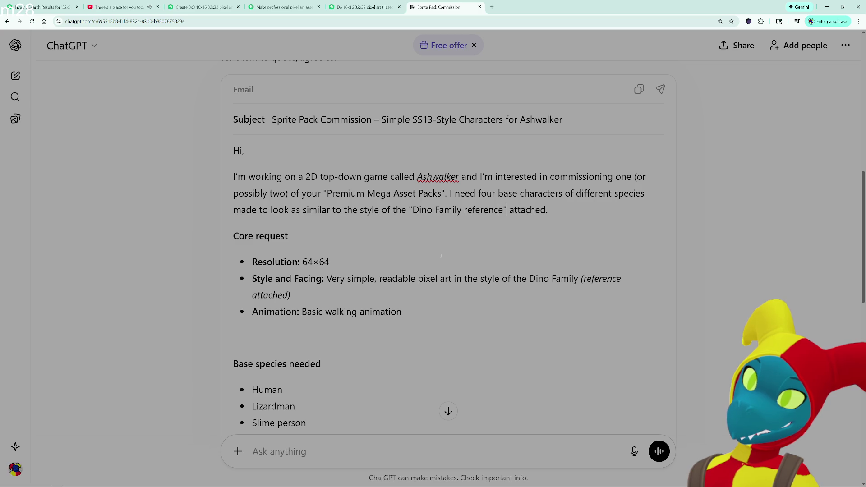
key(BackSpace)
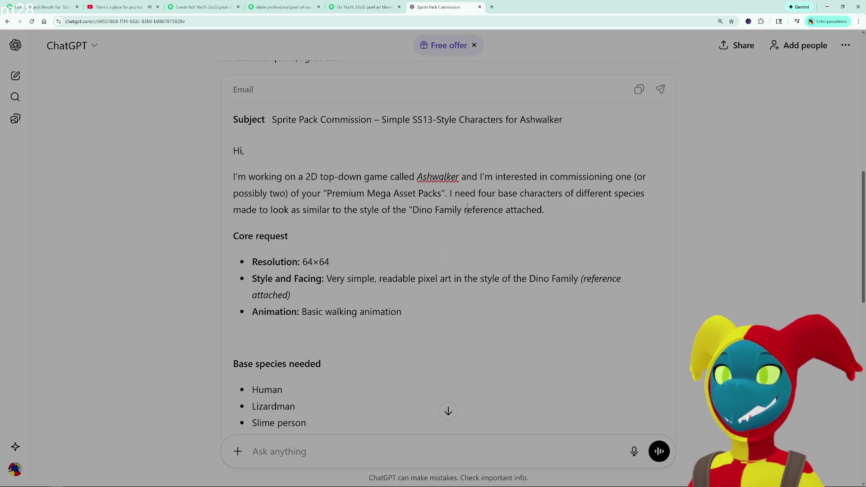
key(Right)
key(Right)
key(Right)
text(")
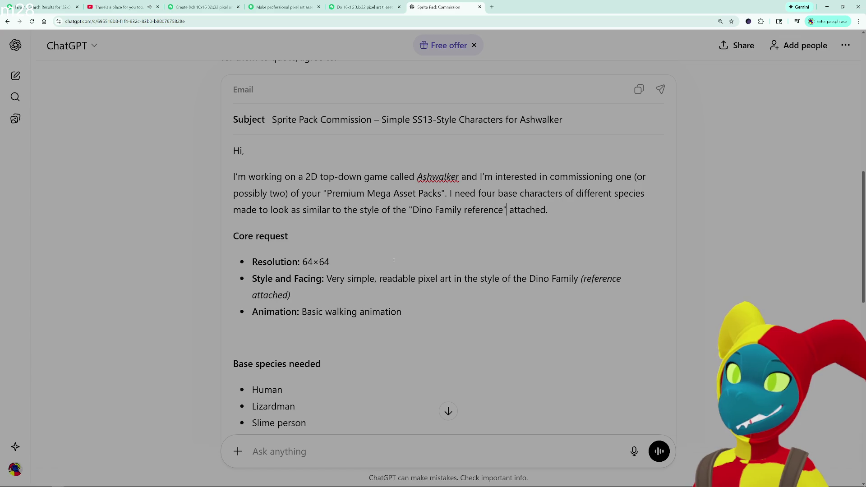
scroll(394, 260, down, 2)
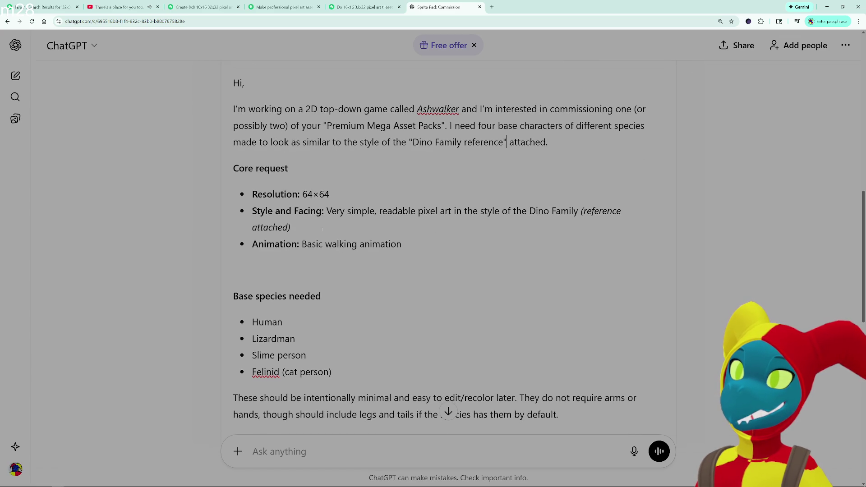
mouse_move(329, 226)
mouse_down()
mouse_move(253, 211)
mouse_move(605, 211)
mouse_move(579, 210)
mouse_up()
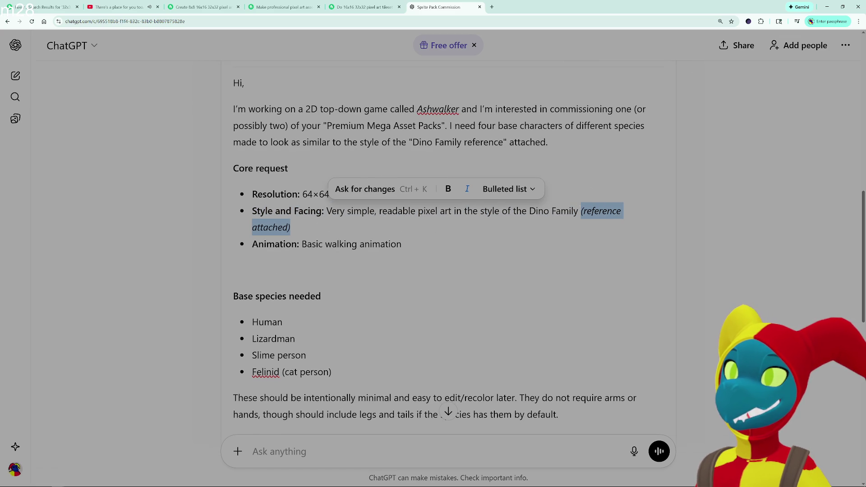
- Delete '(reference attached)' from the Style bullet, restoring the minimal, recolorable sprites paragraph
key(BackSpace)
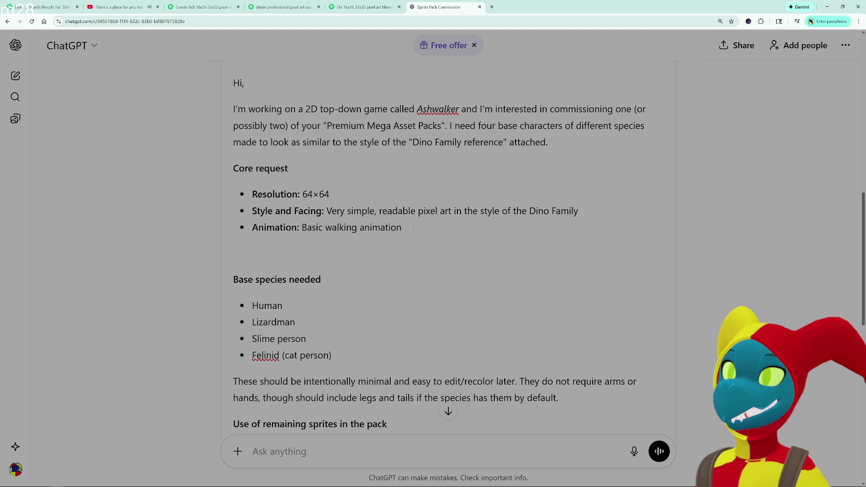
scroll(410, 230, down, 1)
scroll(509, 302, down, 1)
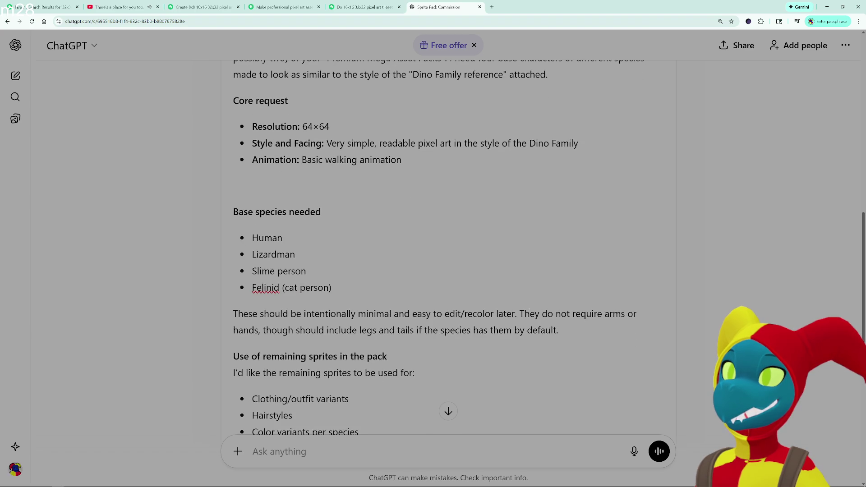
drag(563, 329, 186, 322)
key(ctrl+c)
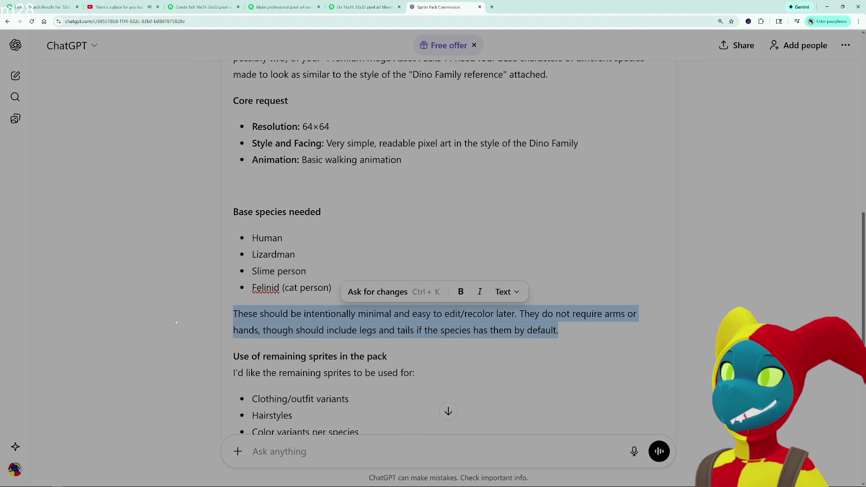
key(BackSpace)
scroll(585, 170, up, 2)
click(586, 170)
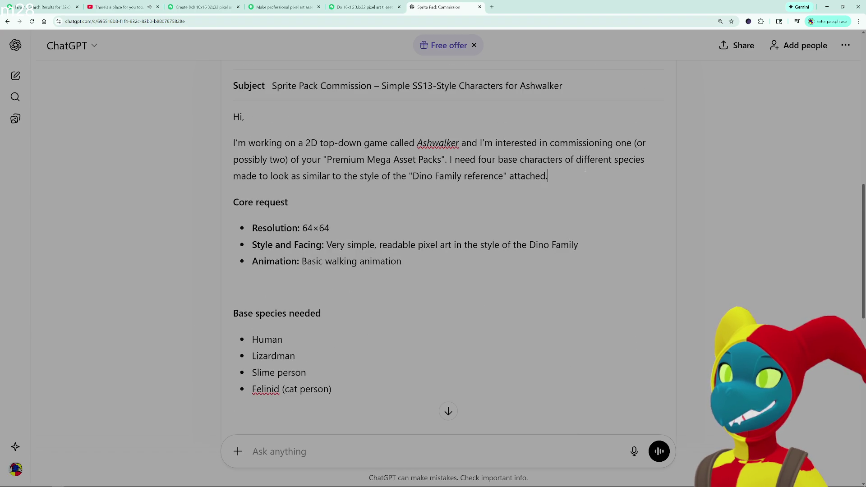
key(ctrl+v)
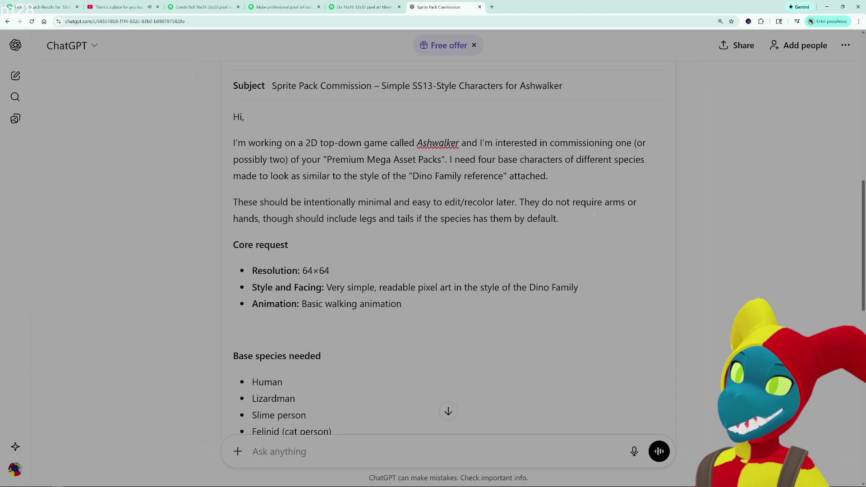
- End the legs-and-tails sentence with ', for the felinids and lizardmen.' followed by a blank line
drag(416, 218, 601, 214)
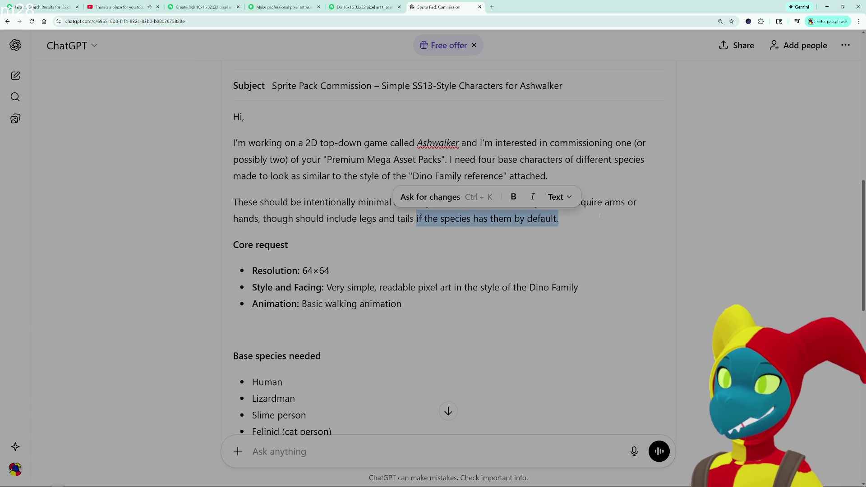
key(BackSpace)
key(BackSpace)
text(,)
text( for the fe)
text(linids and lizar)
text(ds)
key(BackSpace)
key(BackSpace)
text(men.)
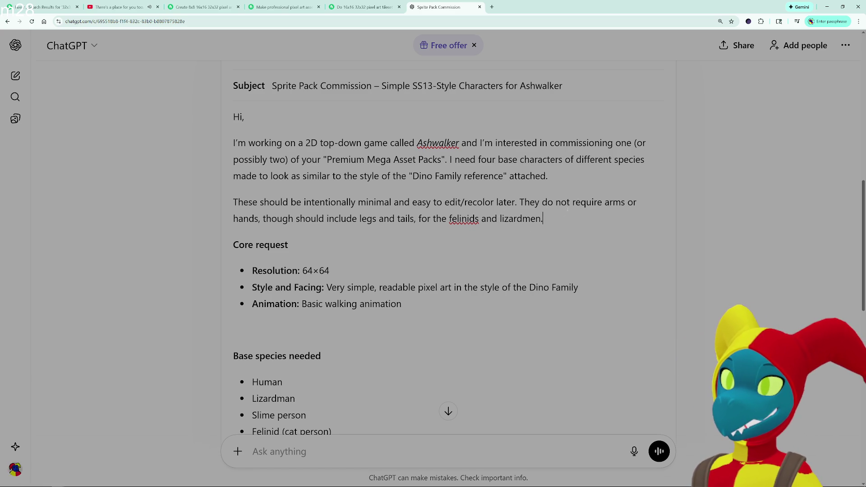
key(Return)
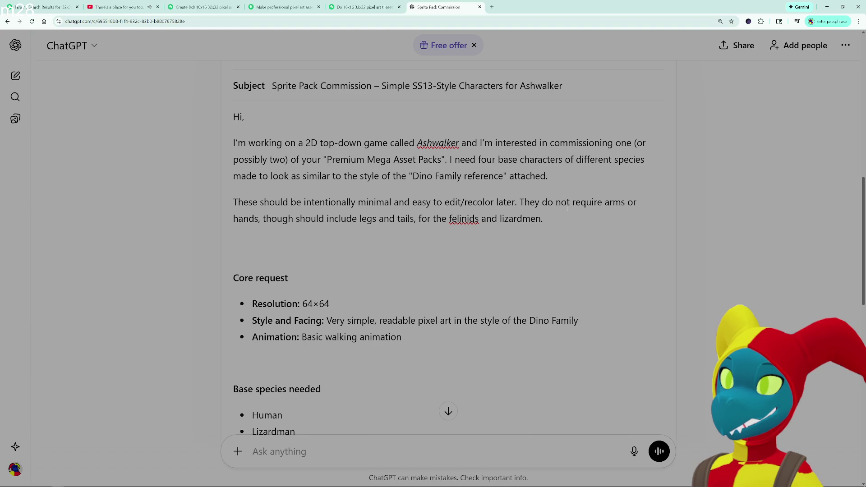
key(BackSpace)
key(Return)
key(Return)
key(BackSpace)
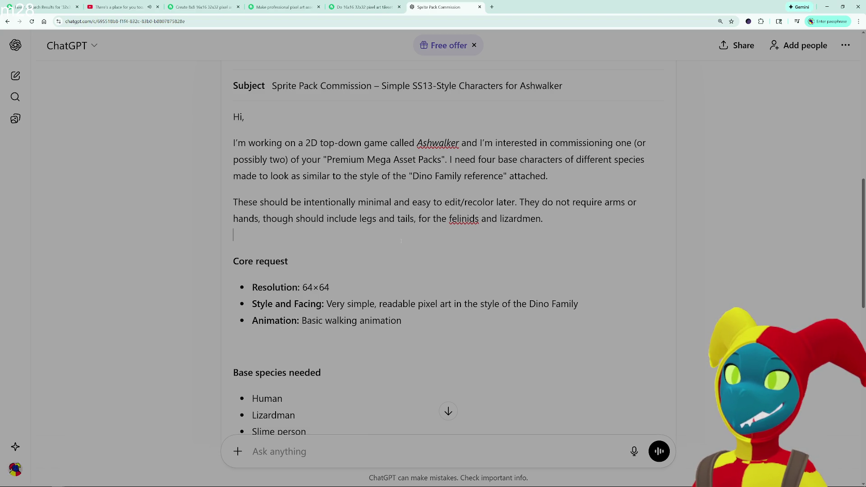
- Delete the empty line under the Animation bullet so 'Base species needed' follows directly
scroll(401, 241, down, 4)
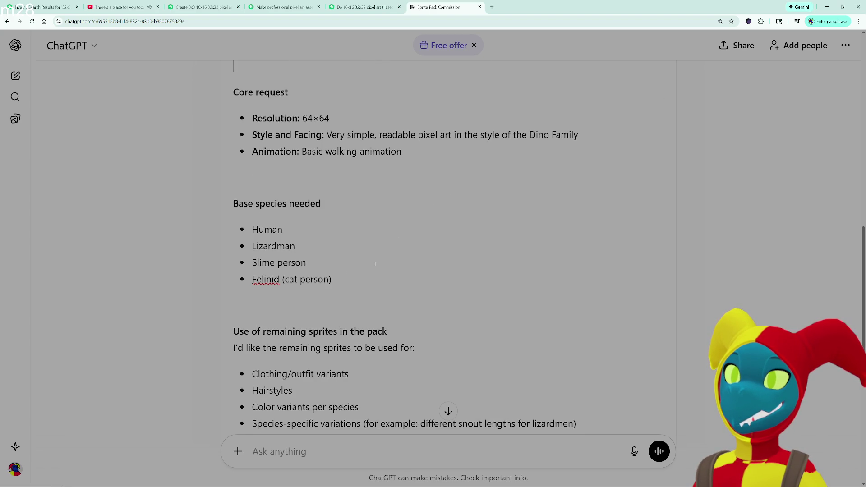
scroll(375, 264, up, 3)
scroll(319, 220, up, 2)
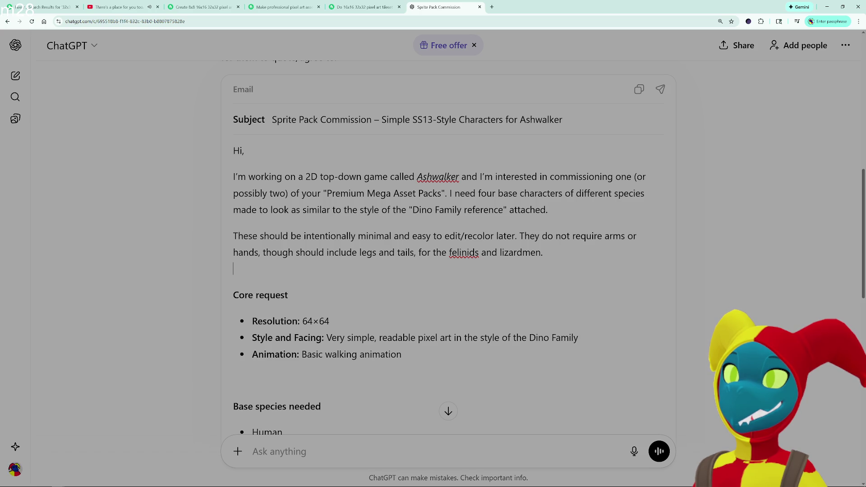
scroll(251, 290, down, 3)
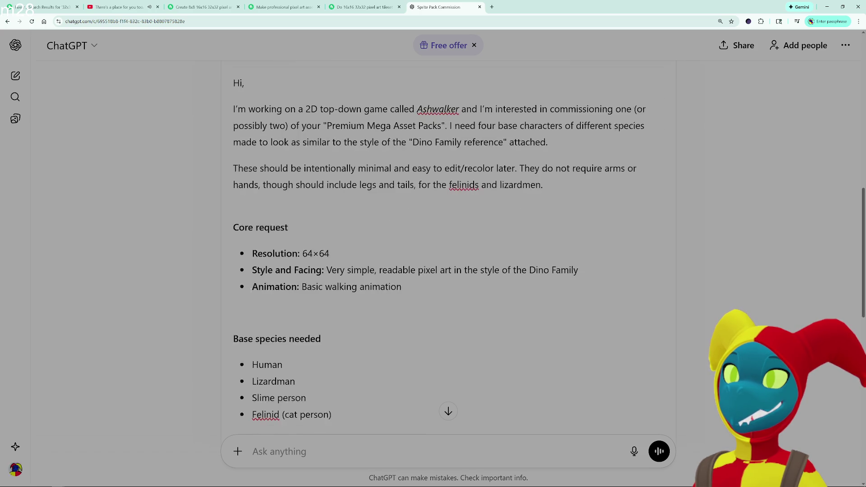
click(262, 251)
key(BackSpace)
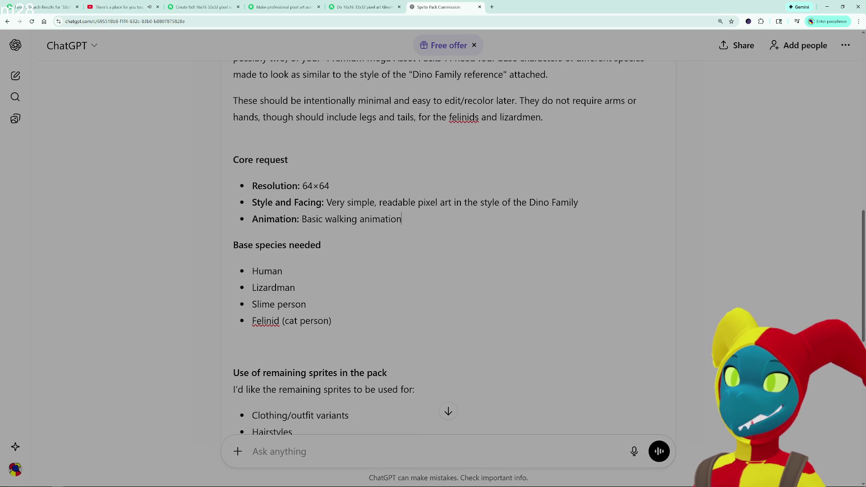
click(294, 272)
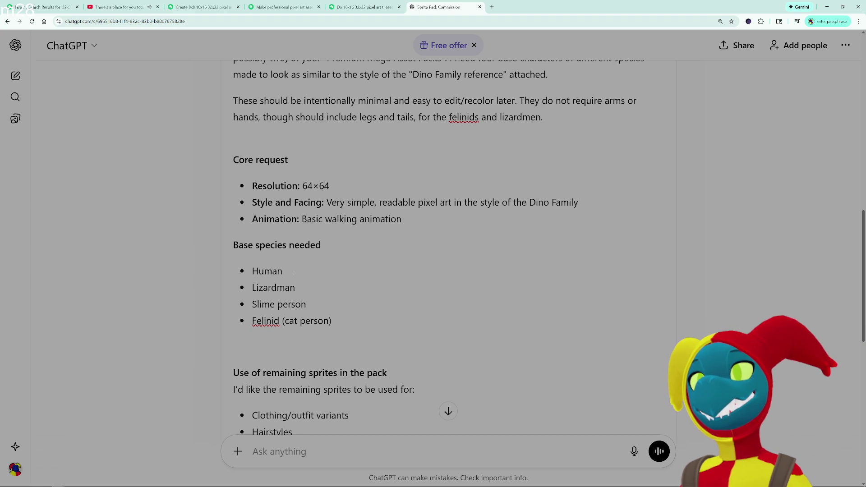
key(Down)
key(Down)
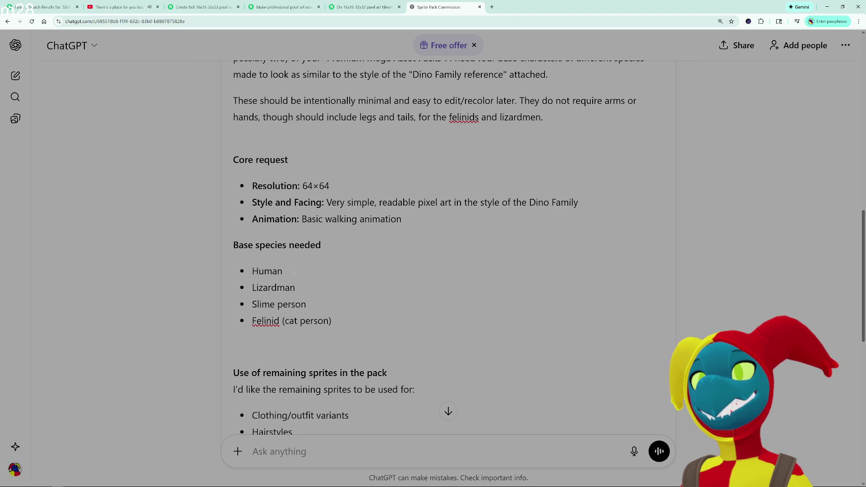
- Add '(would like them to be partially opaque, like gel, and maybe dripping goop…)' to Slime person
text( (wou)
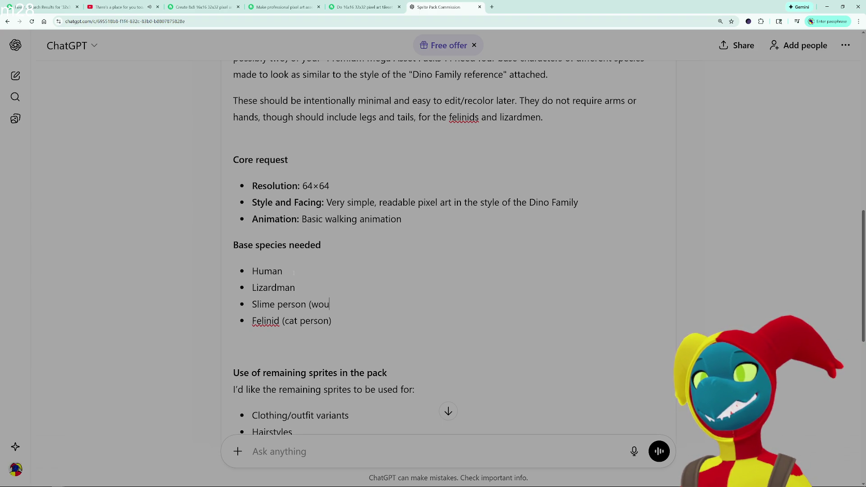
text(ld like them to be )
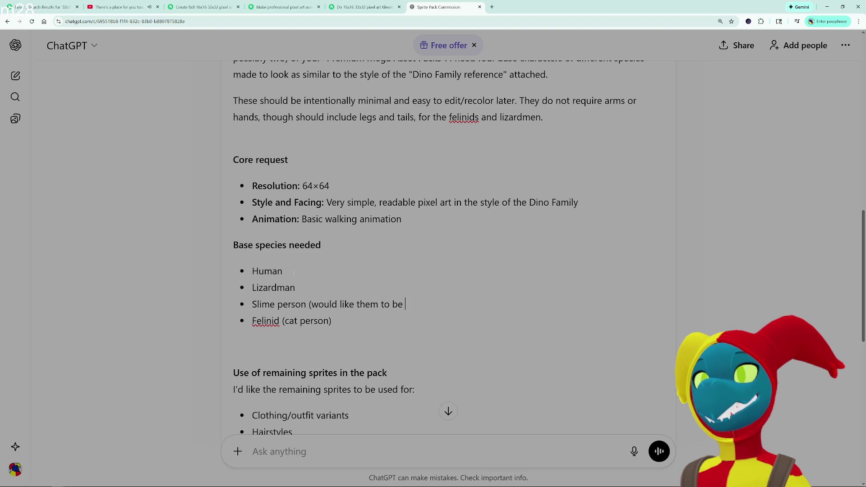
text(partiall)
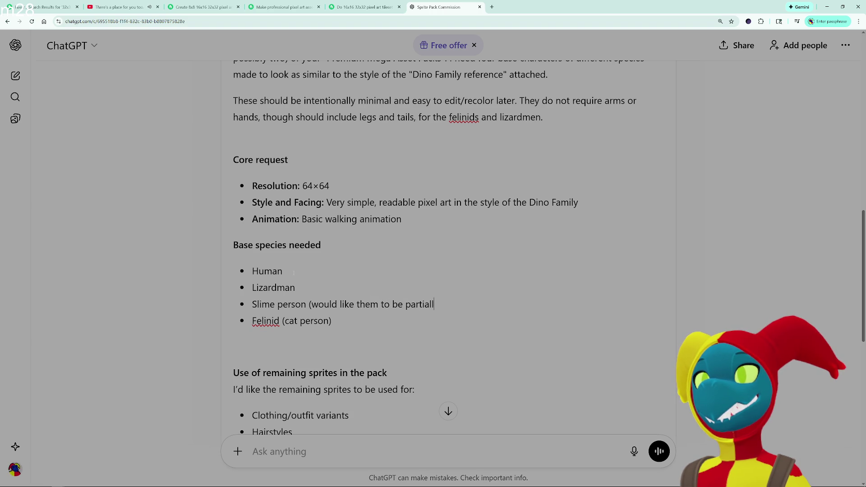
text(y opaque, like )
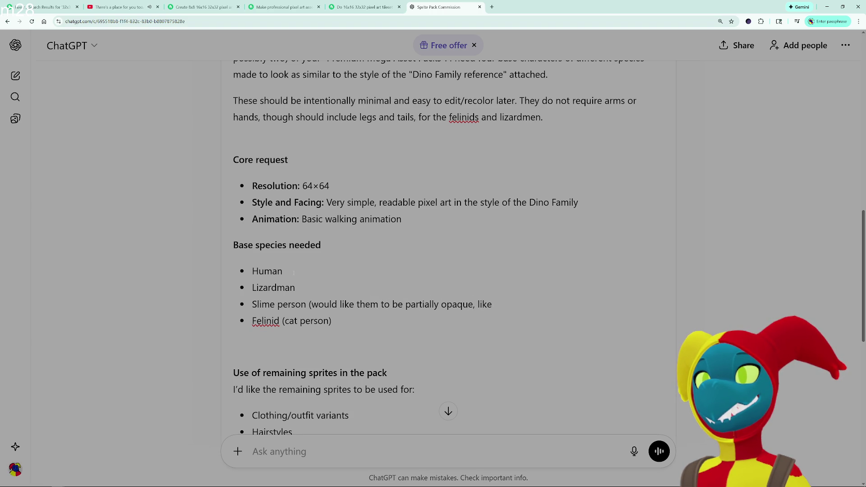
text(gel))
key(Down)
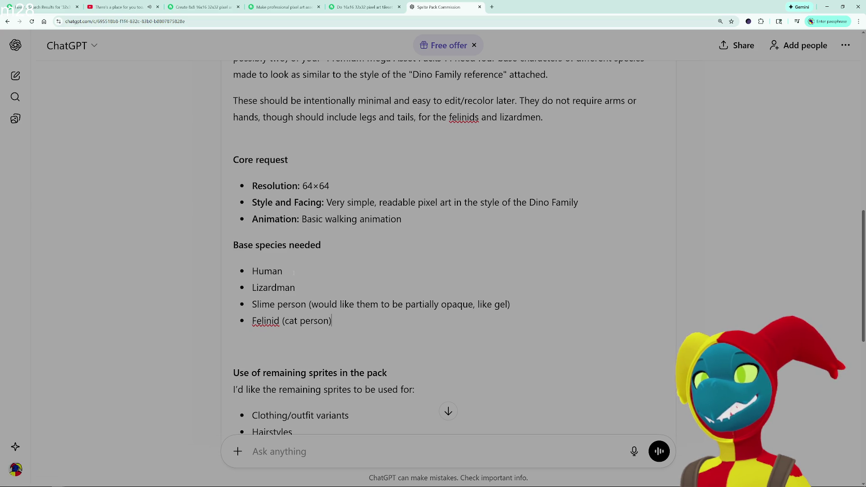
key(Up)
key(Left)
text(, and maybe )
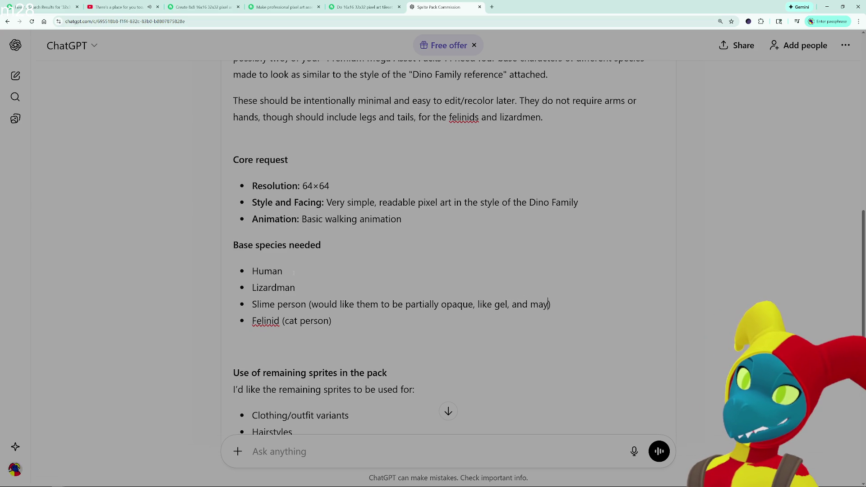
text(dripping)
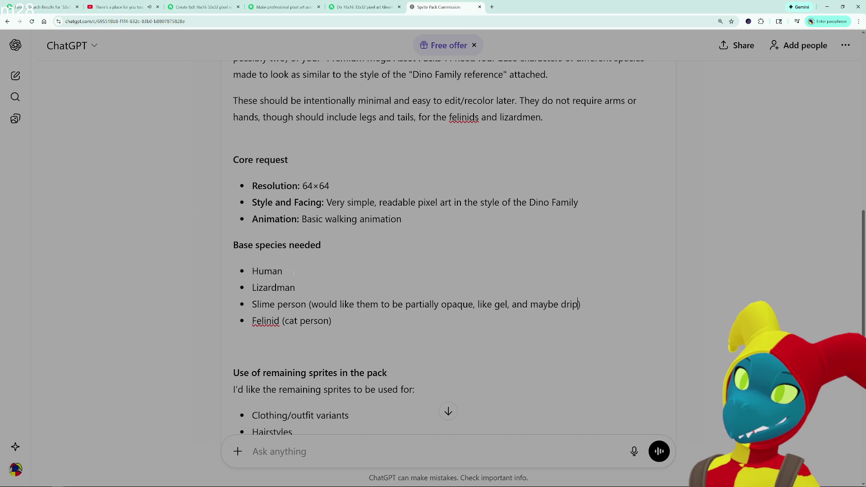
text( goop or somethi)
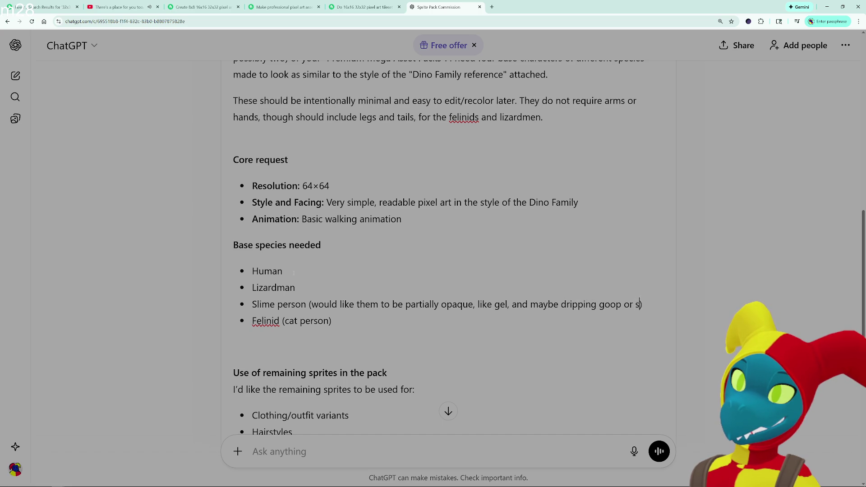
text(ng similiar)
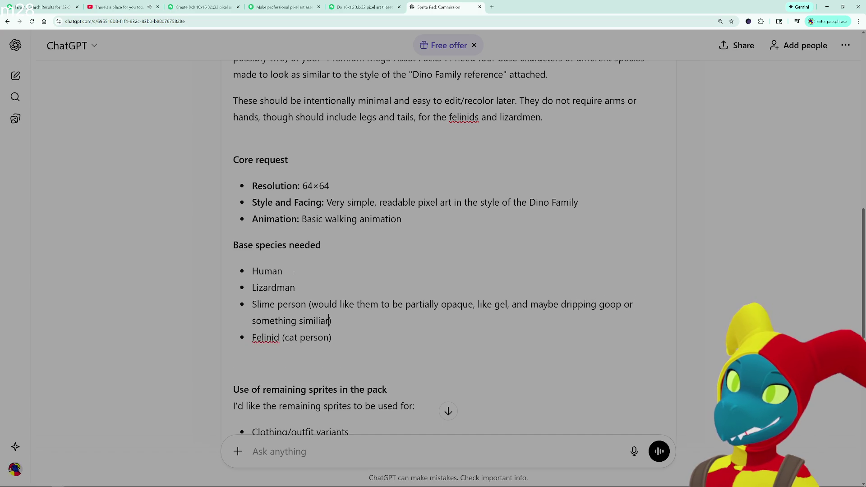
key(Down)
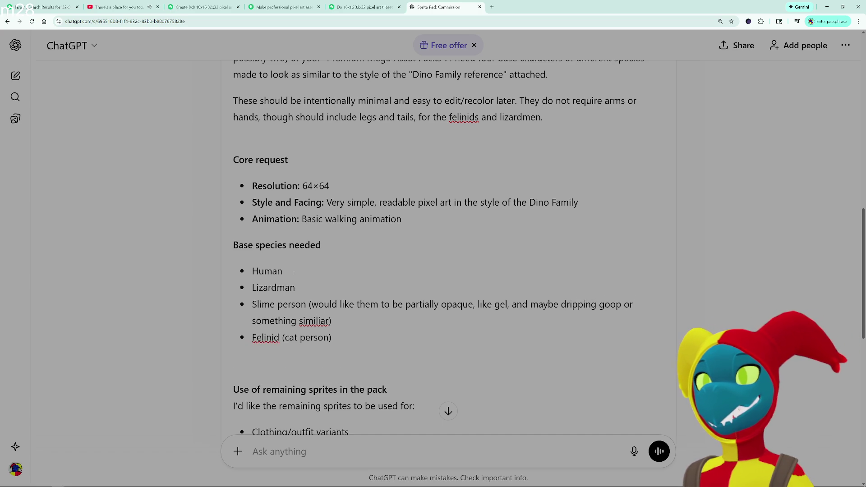
- Correct 'similiar' to 'similar' in the Slime person note using the spelling suggestion
right_click(311, 321)
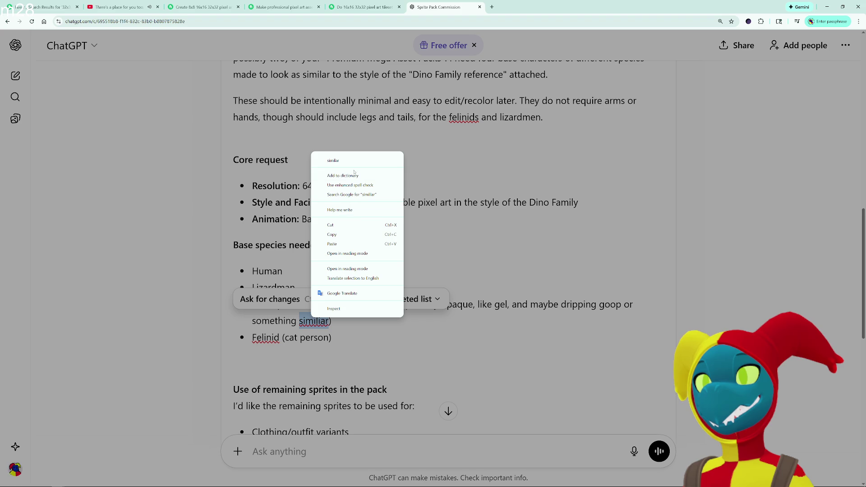
click(355, 161)
click(341, 333)
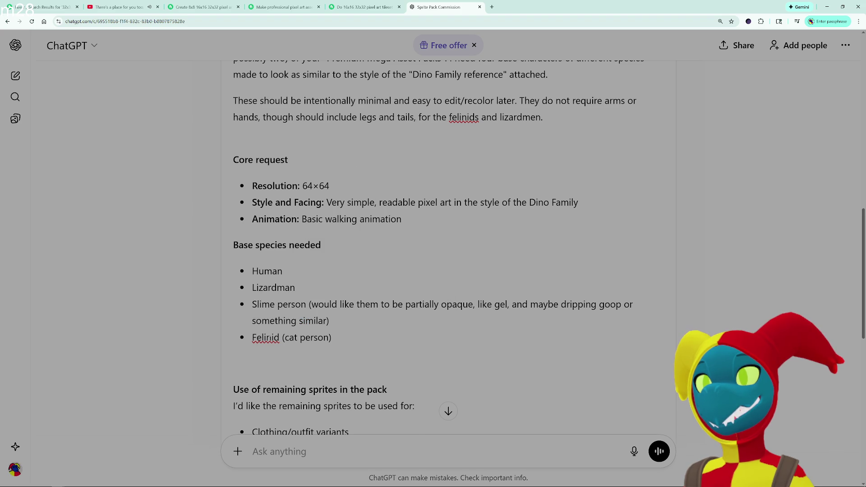
right_click(358, 348)
click(357, 351)
click(362, 335)
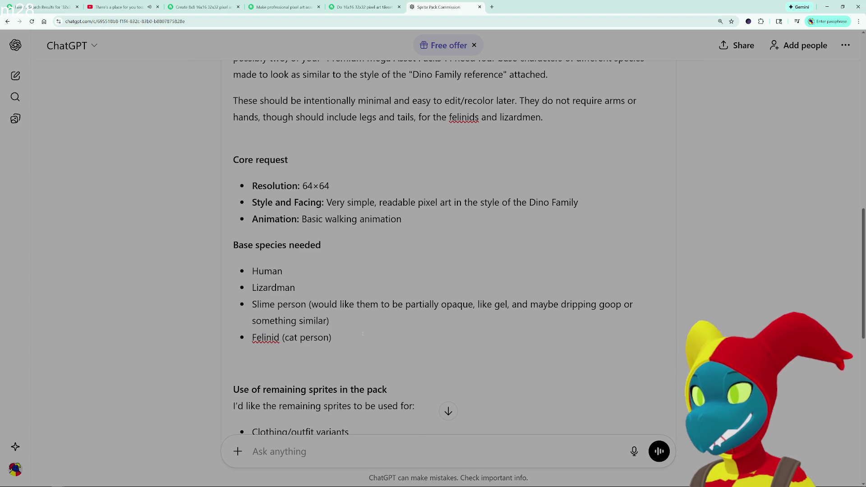
scroll(362, 334, down, 2)
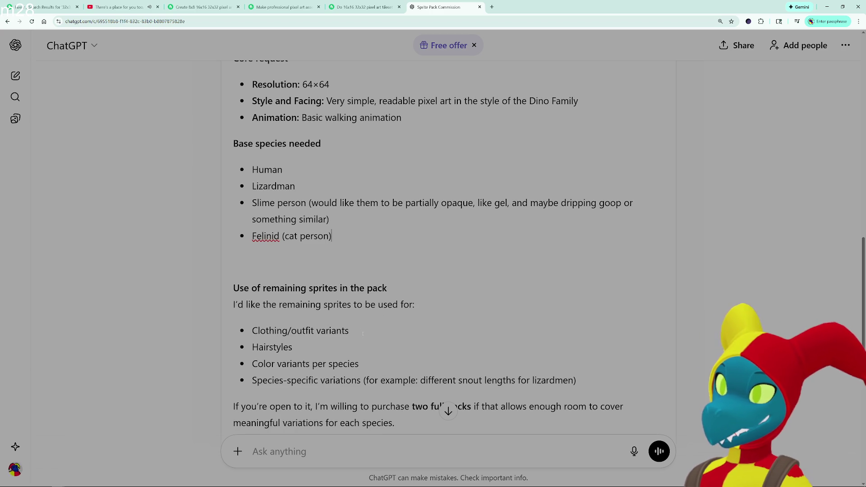
- Delete the empty line above the 'Use of remaining sprites' heading in the canvas email
click(257, 288)
click(365, 260)
key(BackSpace)
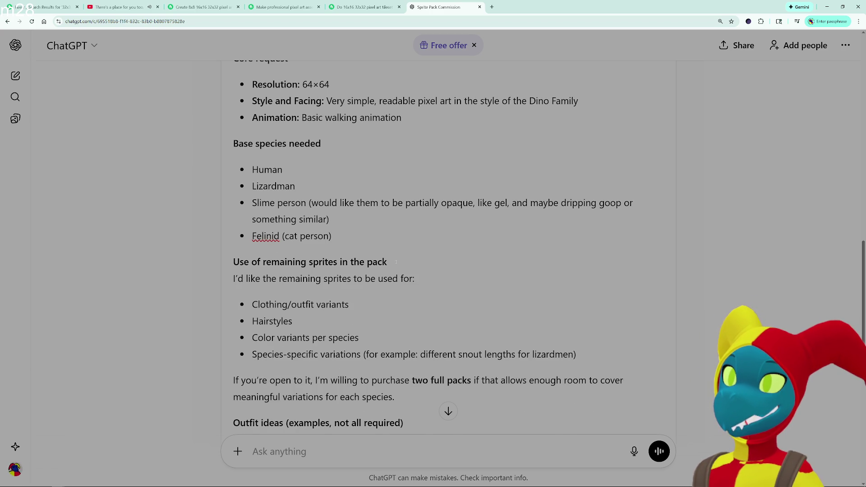
- Scroll to the closing 'Thanks.' and select all of the email text with Ctrl+A
scroll(396, 261, down, 4)
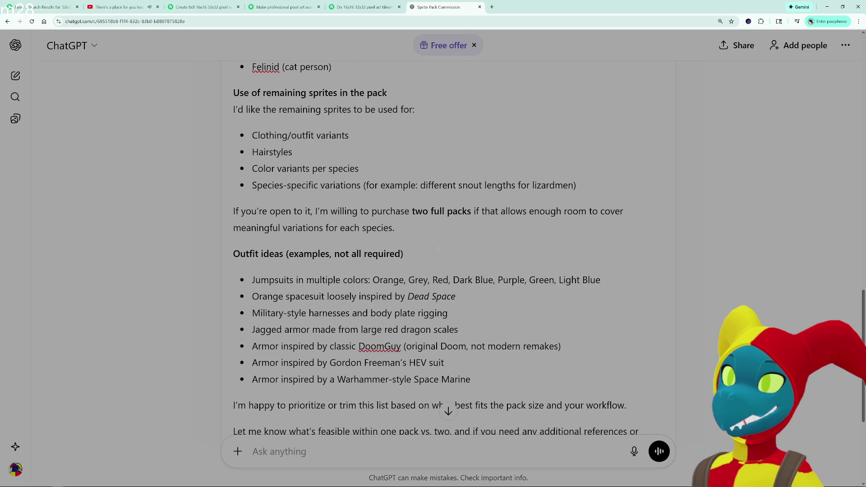
scroll(468, 249, down, 2)
scroll(468, 248, down, 2)
scroll(469, 248, up, 7)
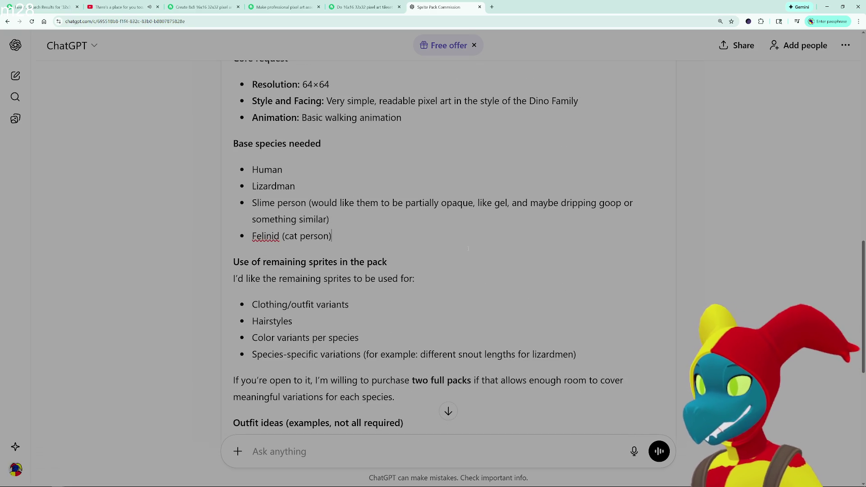
scroll(468, 248, up, 2)
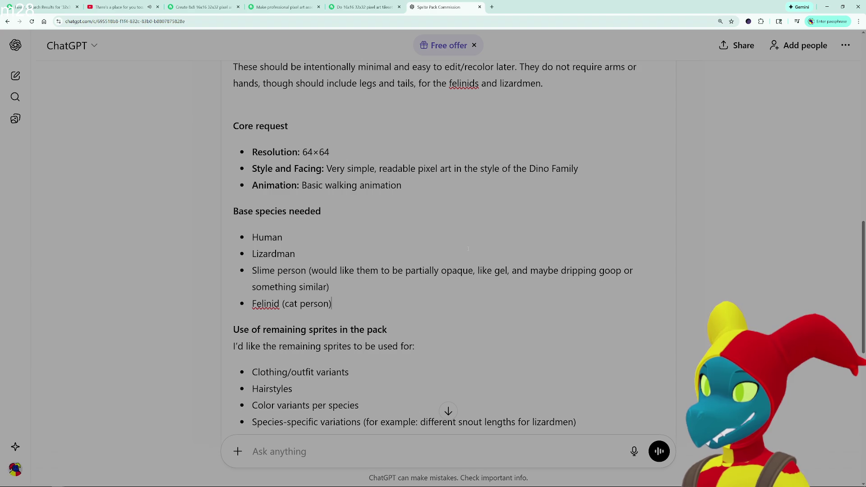
scroll(468, 248, down, 4)
scroll(460, 161, down, 6)
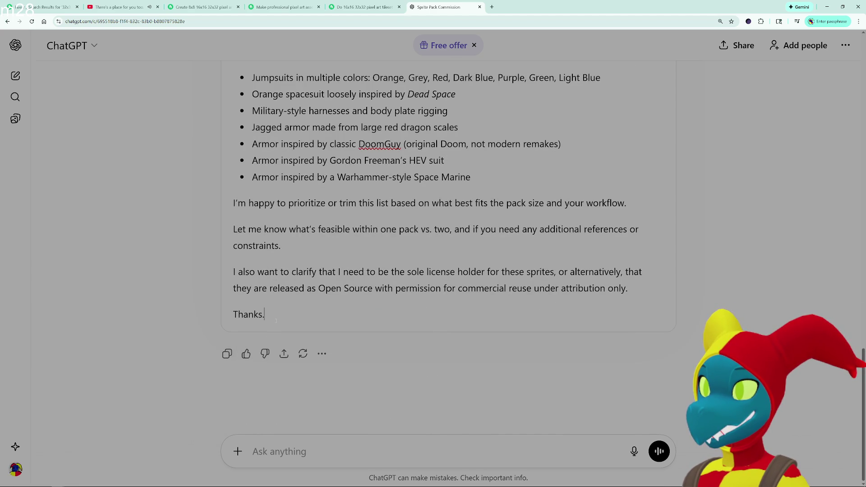
key(ctrl+a)
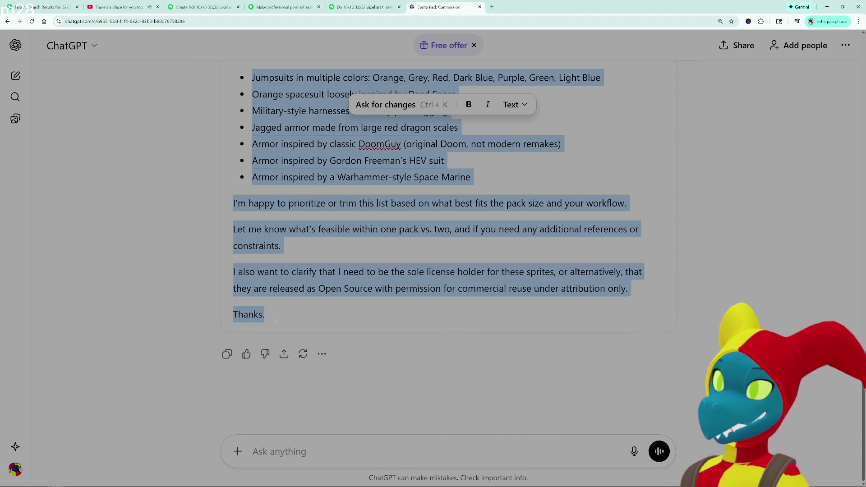
- Delete the selected email body, leaving only the Subject line, and switch to the Fiverr sprite sheet gig tab
scroll(280, 319, up, 15)
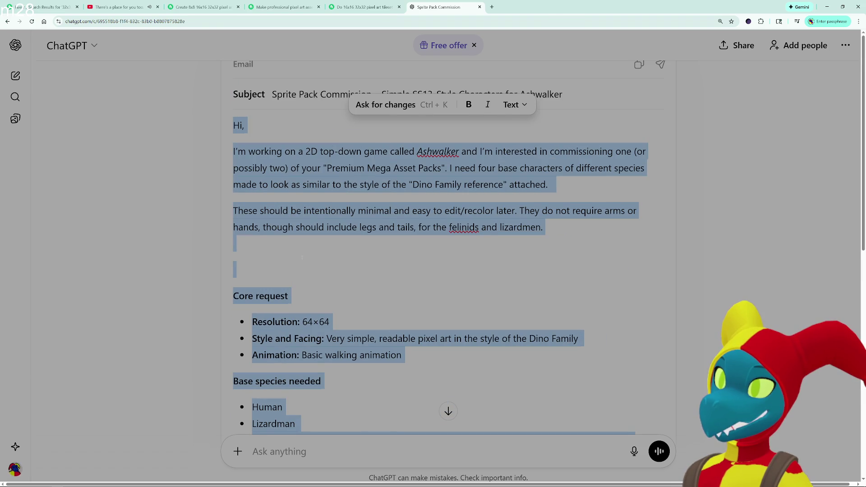
key(BackSpace)
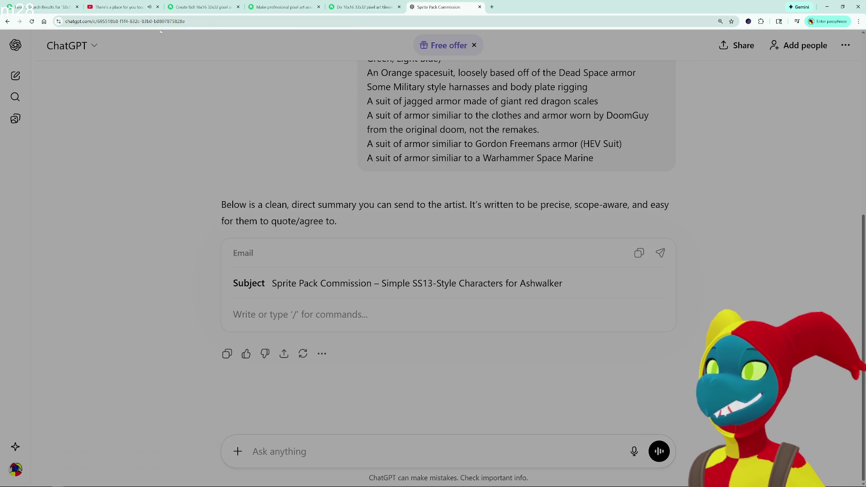
key(alt+Tab)
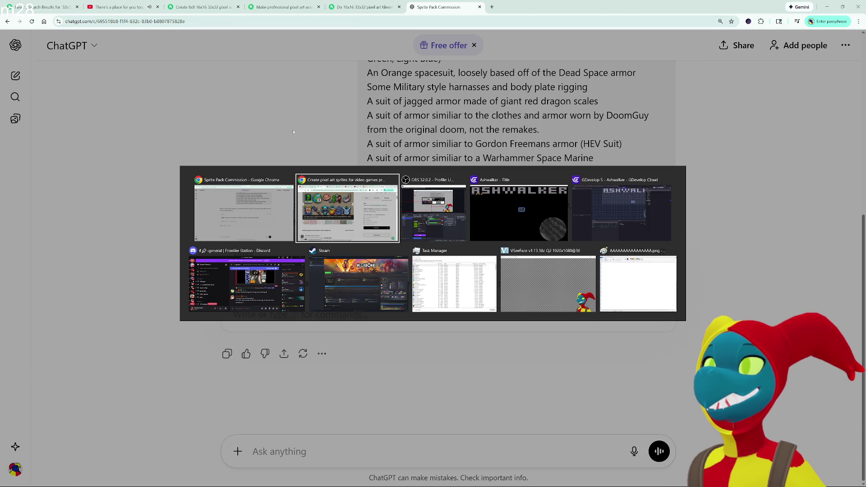
key(Escape)
click(361, 7)
key(ctrl+shift+Tab)
key(ctrl+shift+Tab)
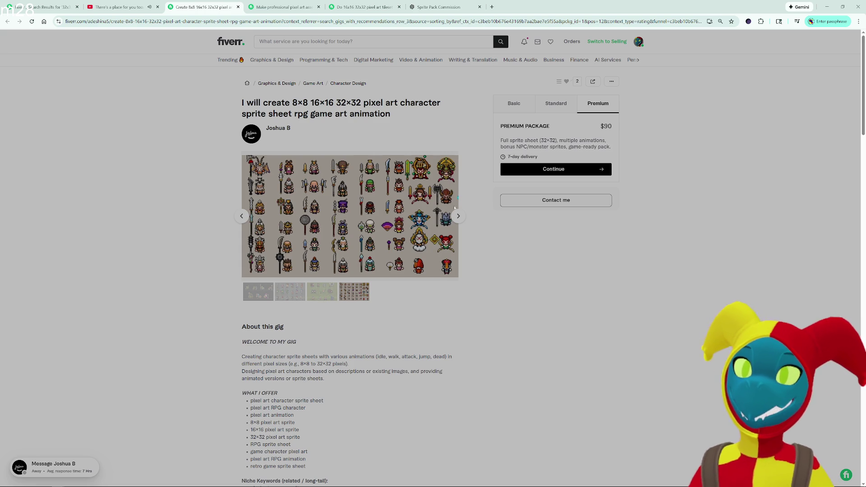
- Close the 8×8 character sprite sheet gig tab, revealing the 16×16 32×32 tileset gig at $10 Basic
key(alt+Tab)
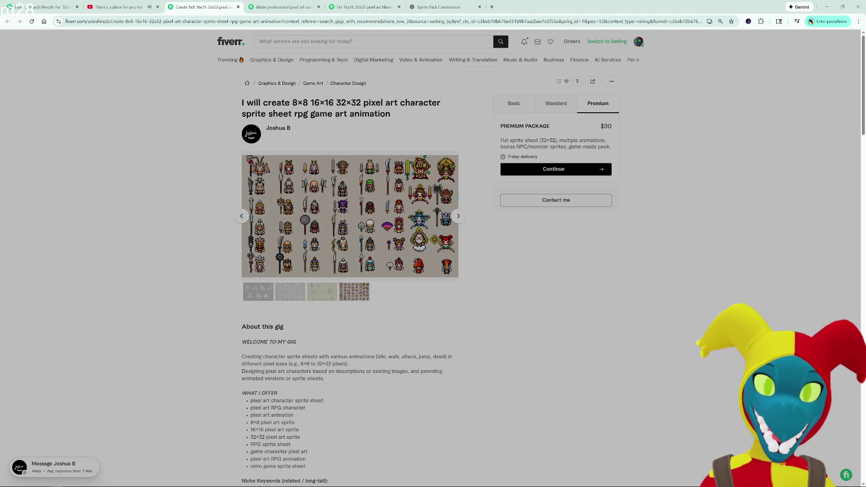
click(238, 7)
- Close the professional pixel art and tileset gig tabs, then the Sprite Pack Commission chat tab
click(238, 7)
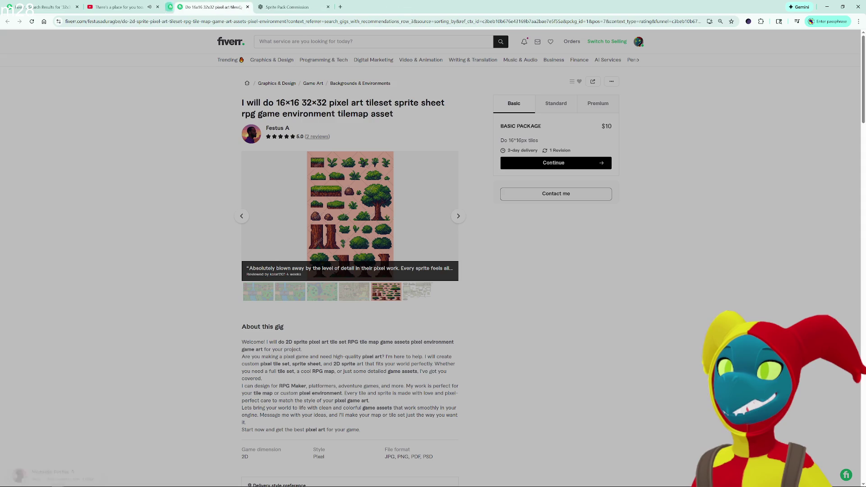
click(239, 6)
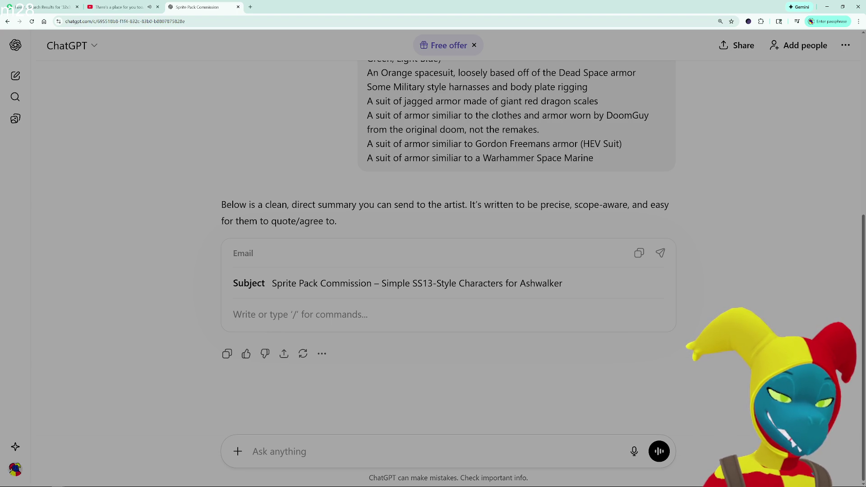
click(239, 7)
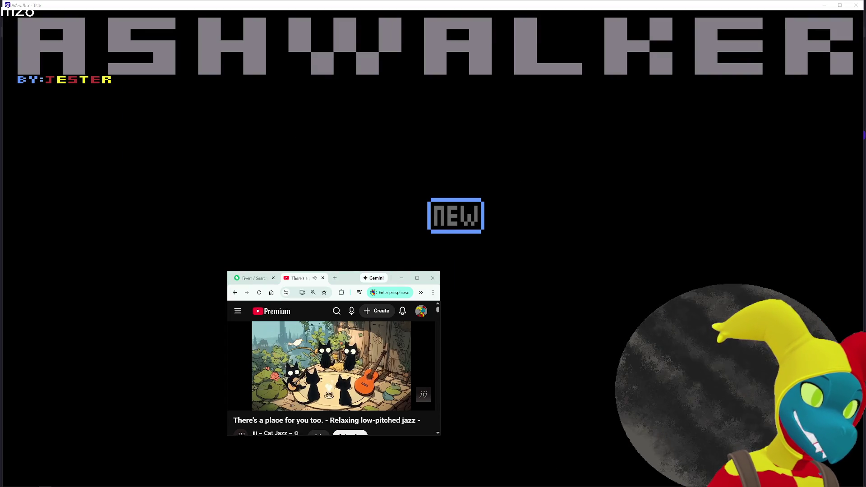
- Close the Ashwalker game preview window, returning to the GDevelop Title Screen scene
key(alt+Tab)
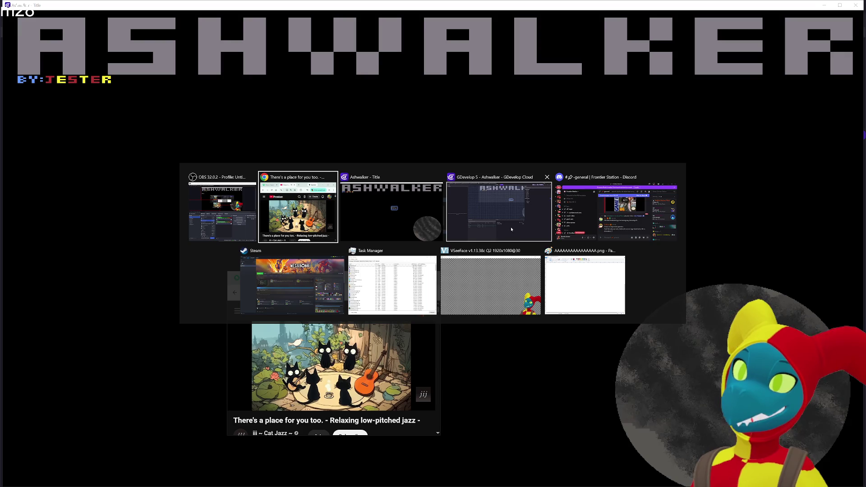
key(alt+Tab)
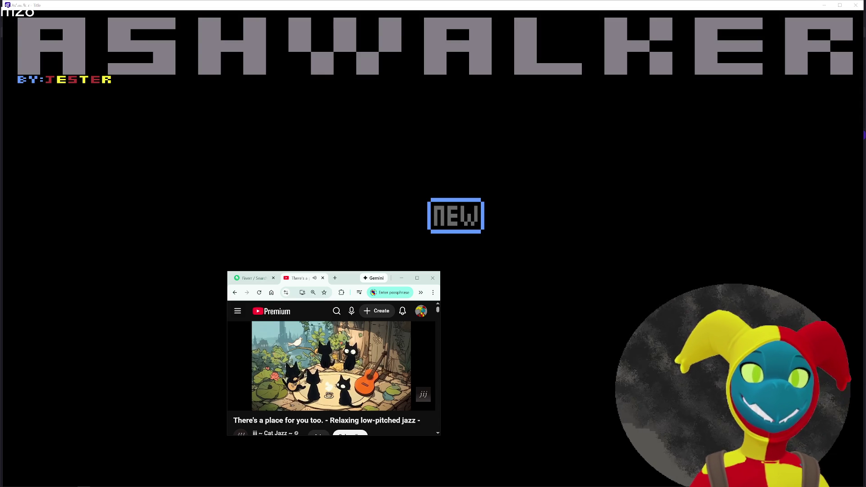
key(alt+Tab)
key(alt+Tab)
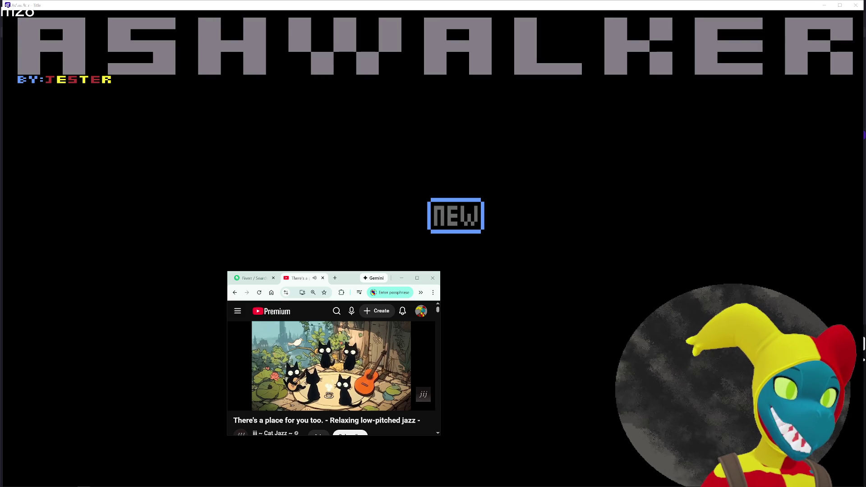
key(alt+Tab)
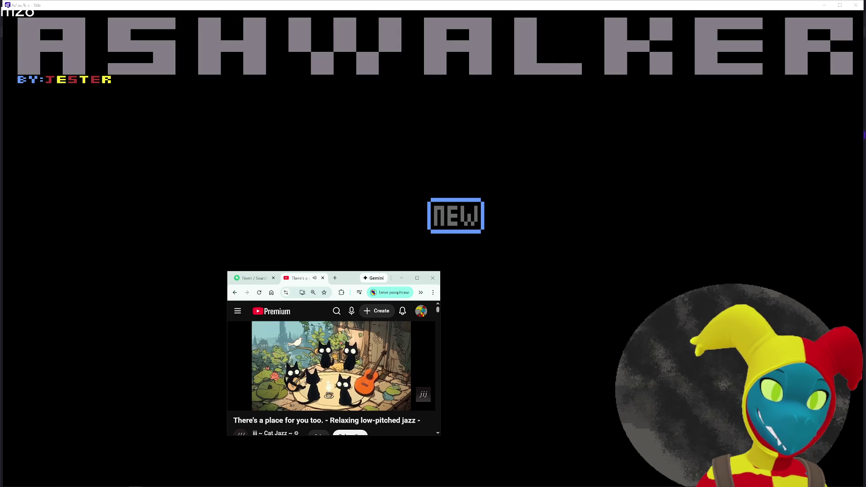
key(ctrl+shift+Escape)
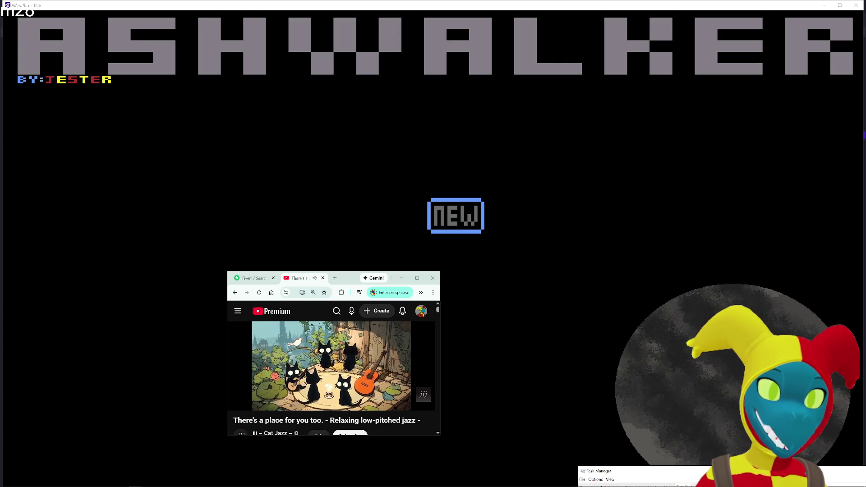
click(859, 5)
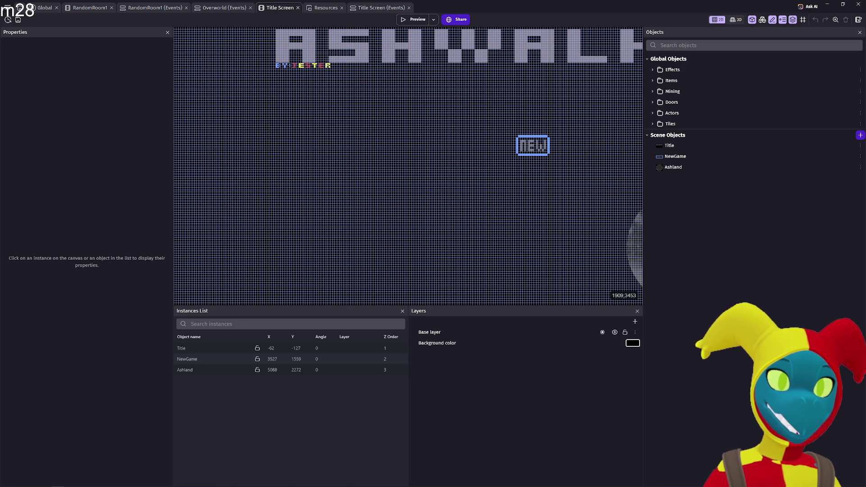
- Snap the Aesop for Children browser window to fill the screen over the GDevelop editor
drag(493, 303, 348, 5)
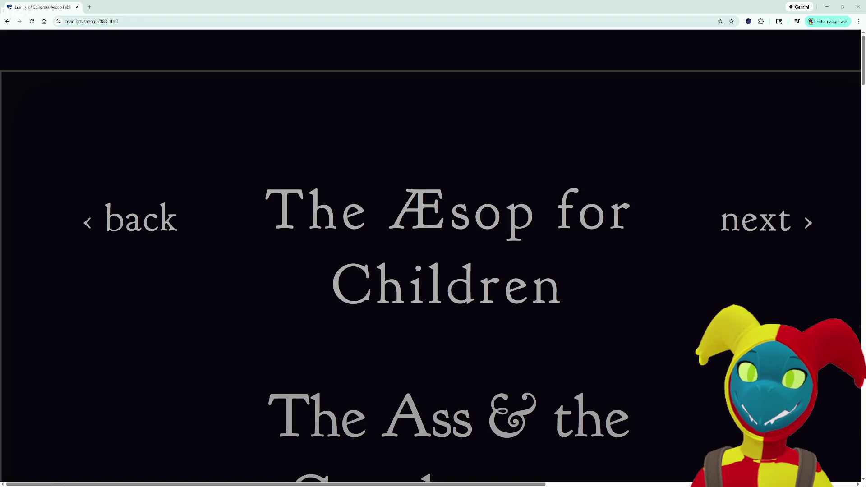
- Return to the fable list, open 'The Two Goats', then go back to the list
scroll(529, 199, down, 15)
scroll(554, 226, up, 15)
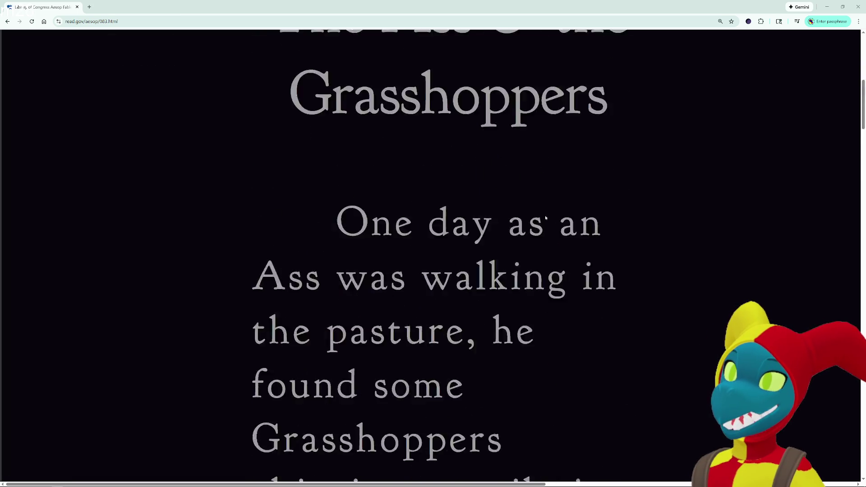
key(alt+Left)
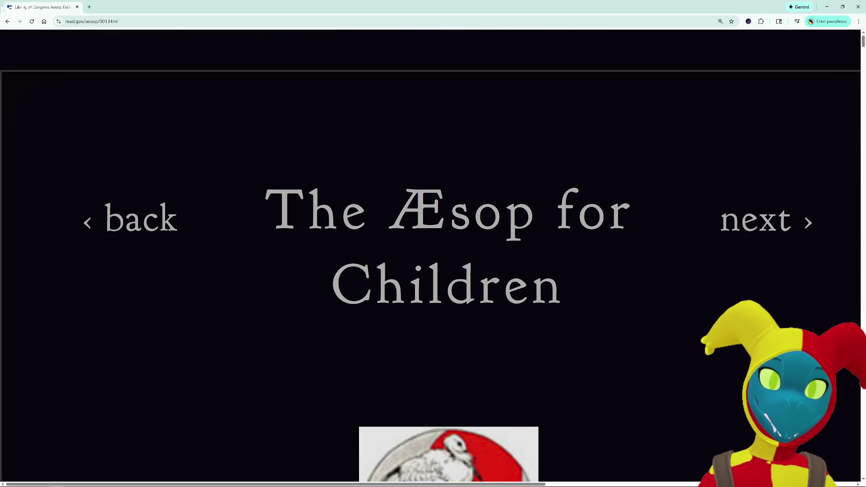
scroll(596, 278, down, 20)
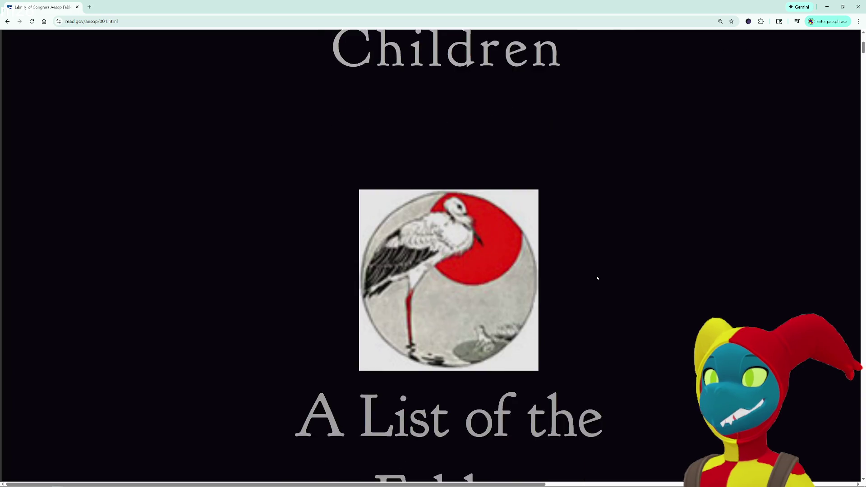
click(383, 273)
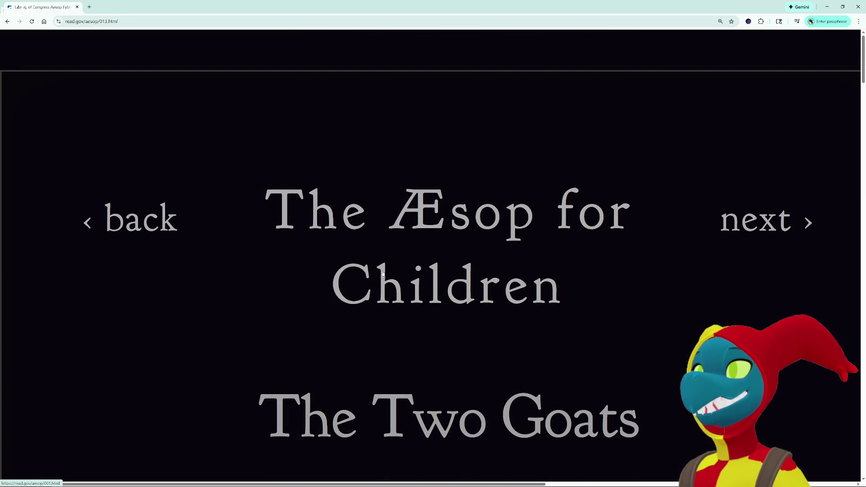
key(alt+Left)
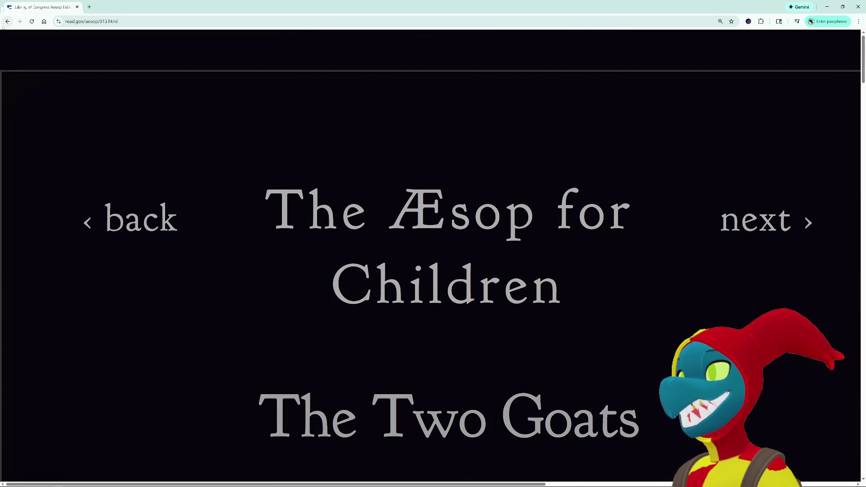
- Open 'The Fisherman & the Little Fish' and read through its story text
scroll(453, 279, down, 5)
scroll(453, 280, down, 20)
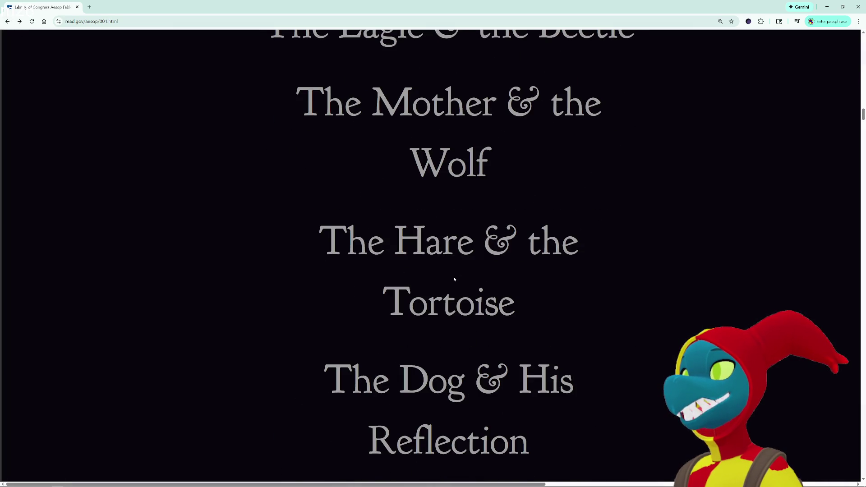
click(446, 275)
scroll(445, 274, down, 7)
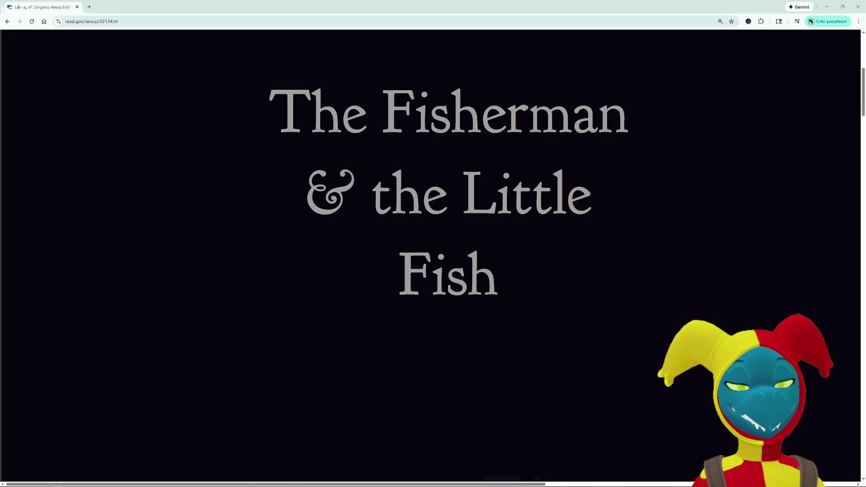
scroll(506, 323, down, 15)
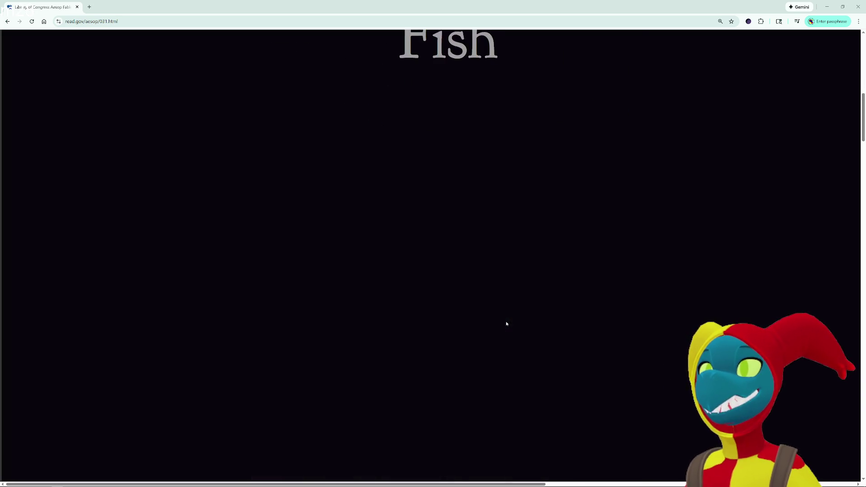
ctrl+scroll(507, 323, down, 3)
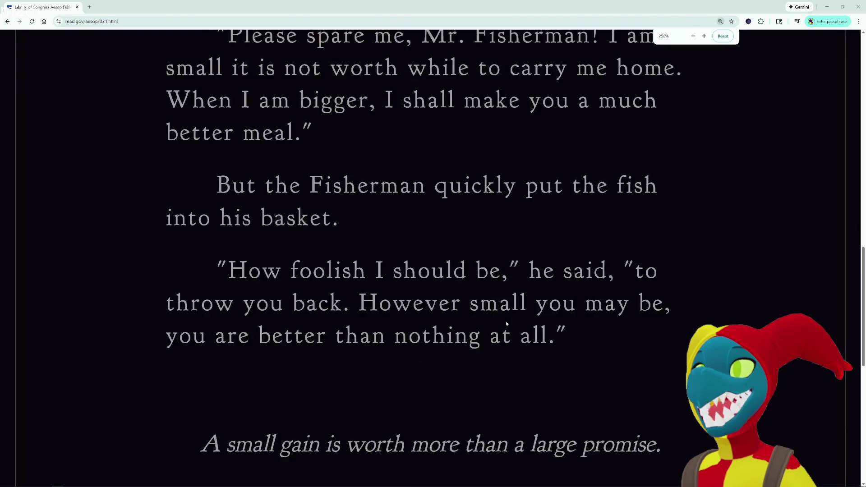
ctrl+scroll(507, 323, up, 2)
ctrl+scroll(506, 323, down, 1)
scroll(507, 323, up, 10)
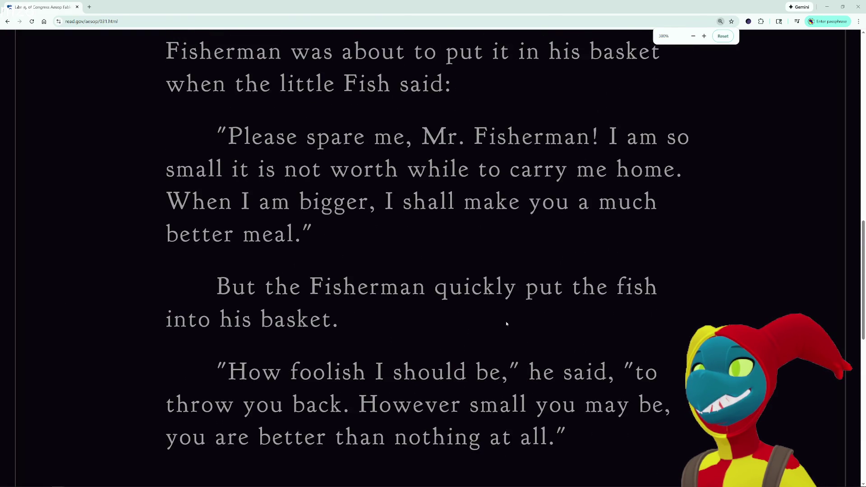